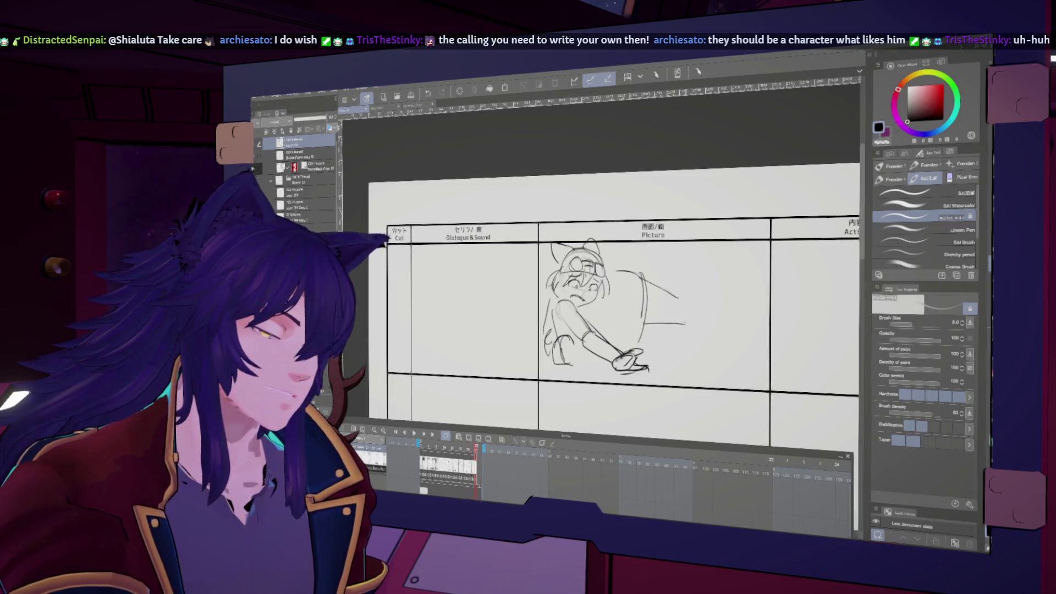
Sketch the thief's outstretched limb and strokes above its back, checking in a mirrored view
left_click_drag(731, 247, 720, 266)
left_click_drag(626, 241, 616, 271)
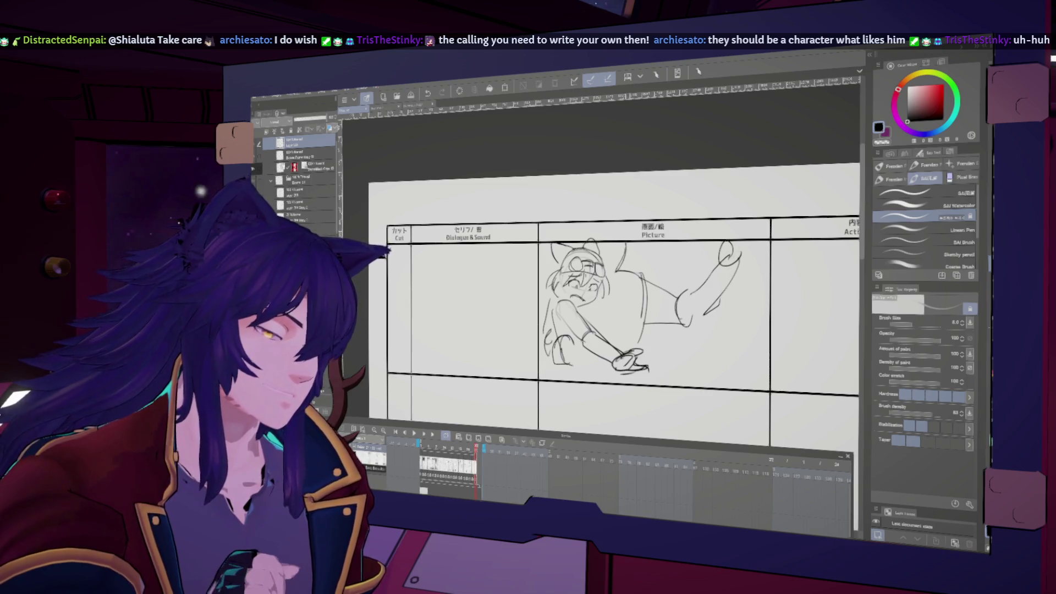
key("h")
left_click_drag(502, 242, 526, 302)
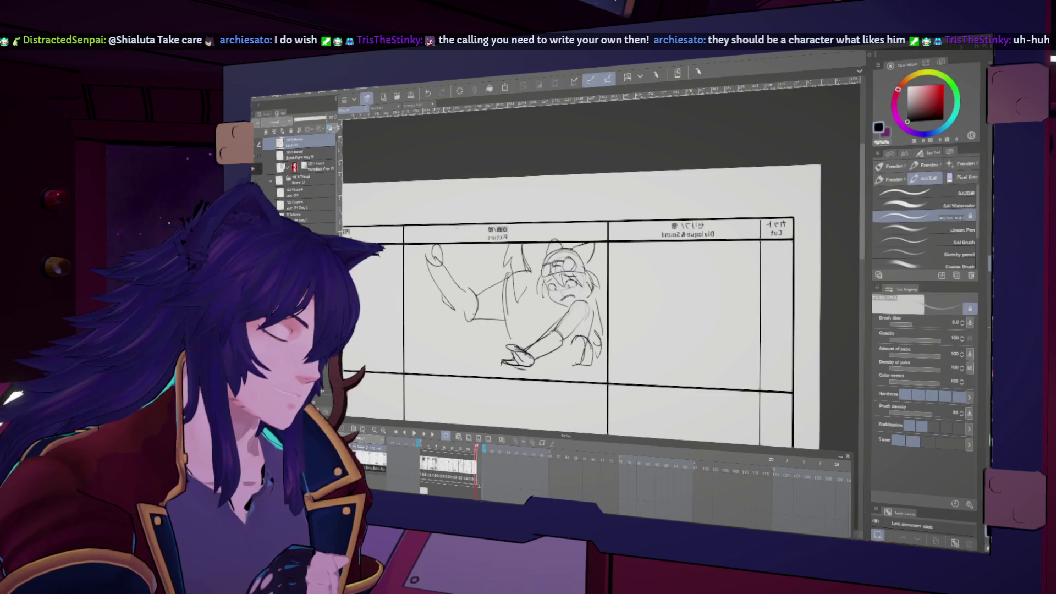
key("h")
Begin handwriting the 'Short thief' note in the Action column
scroll(707, 369, "right", 5)
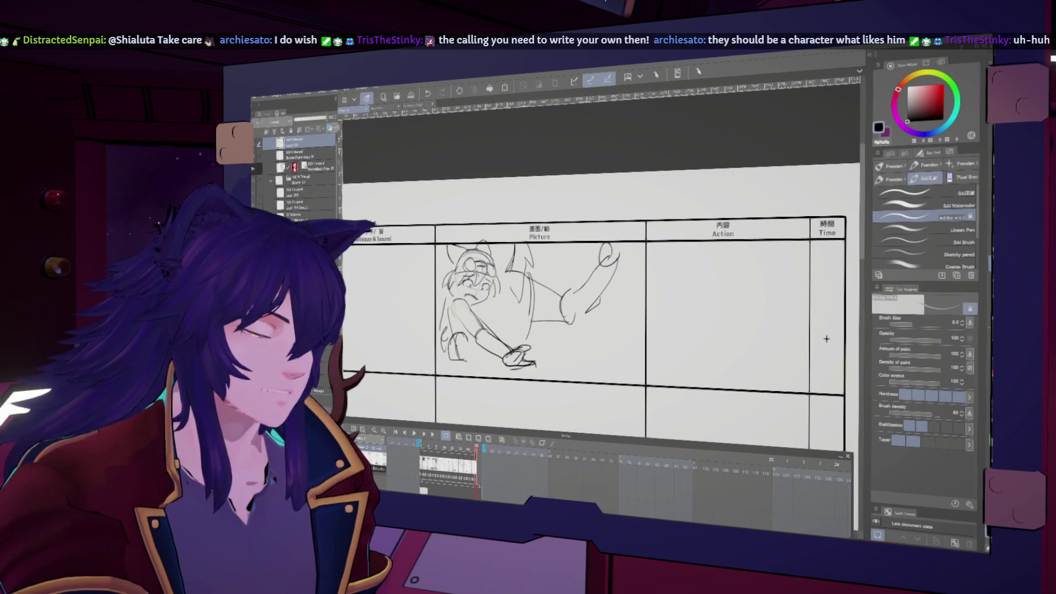
left_click_drag(674, 252, 733, 262)
mouse_move(730, 254)
left_mouse_down()
mouse_move(759, 250)
mouse_move(783, 272)
left_mouse_up()
Handwrite 'vainly reaches for it' to finish the first cut's Action note
left_click_drag(650, 272, 742, 275)
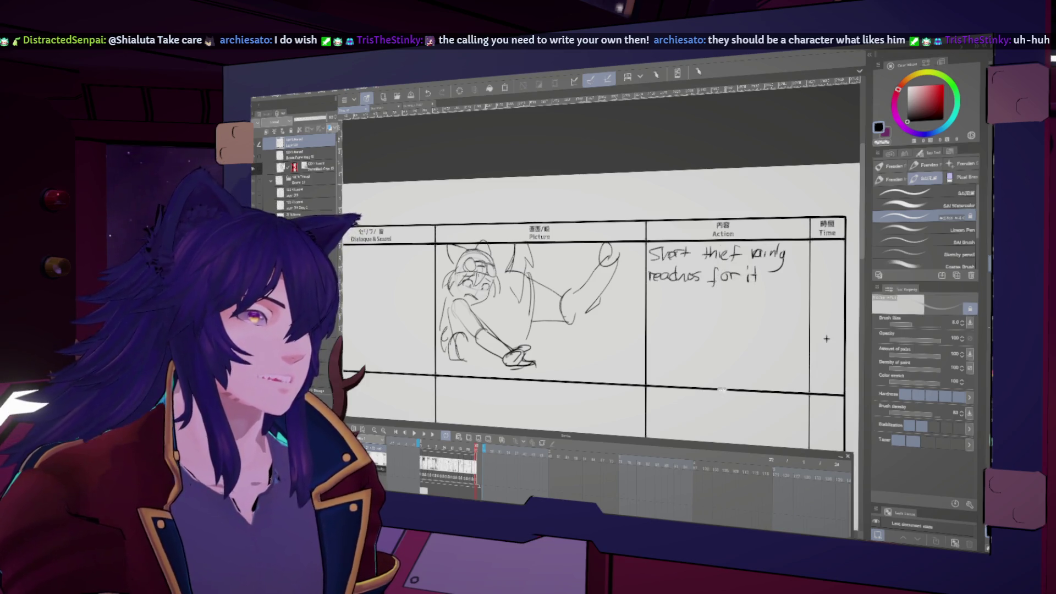
left_click_drag(826, 338, 842, 327)
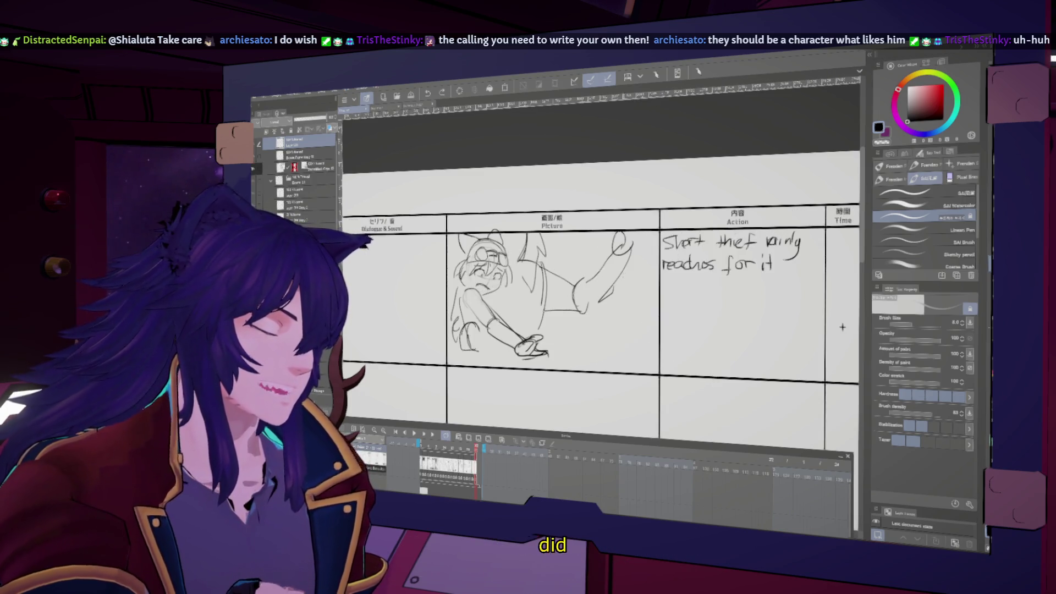
Draw a cuff on the thief's reaching arm and undo a stray stroke
key("h")
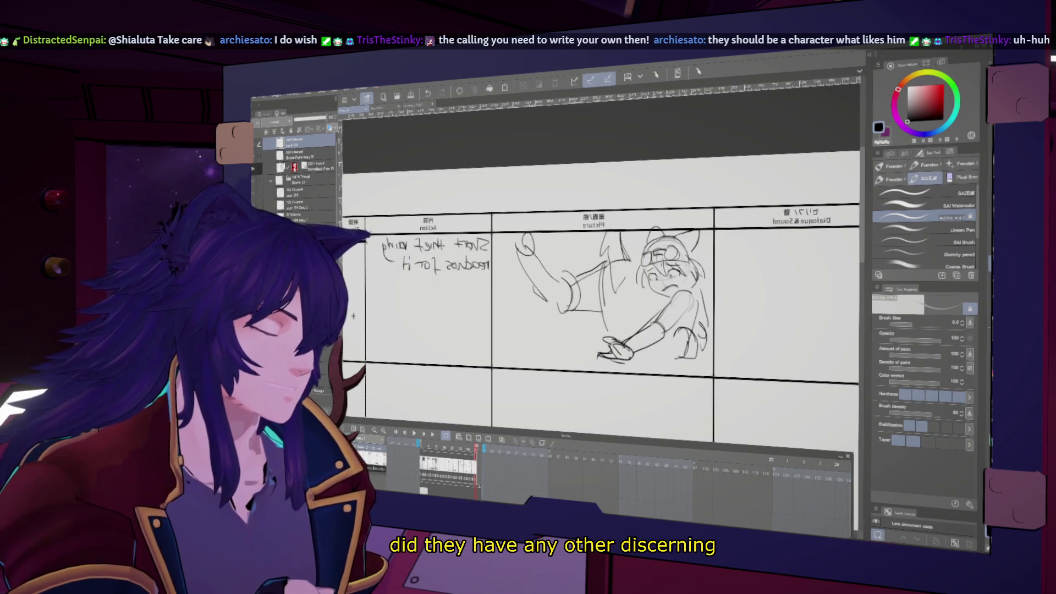
key("h")
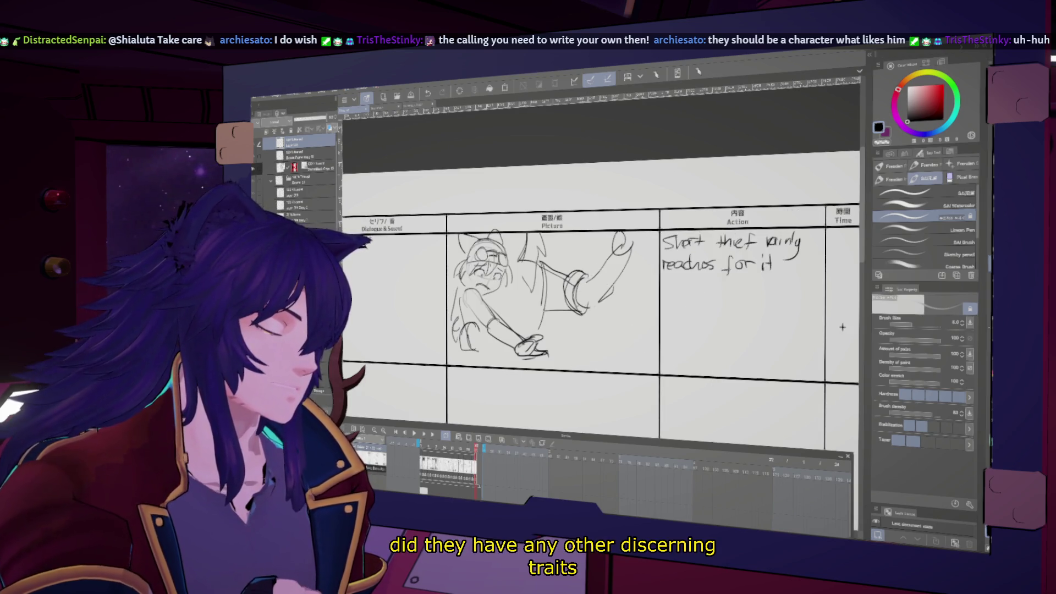
key("h")
key("h")
scroll(638, 328, "up", 1)
left_click_drag(638, 328, 654, 351)
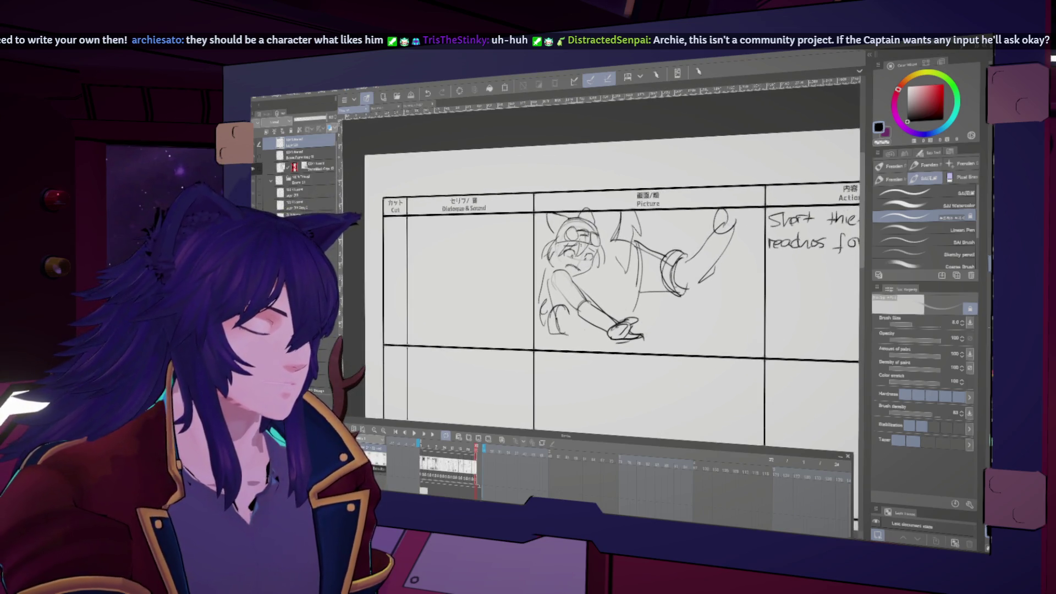
mouse_move(556, 302)
left_mouse_down()
mouse_move(549, 314)
mouse_move(534, 309)
left_mouse_up()
key("ctrl+z")
Raise the brush size to 10 and review the sketch in mirrored and normal views
key("bracketright")
key("h")
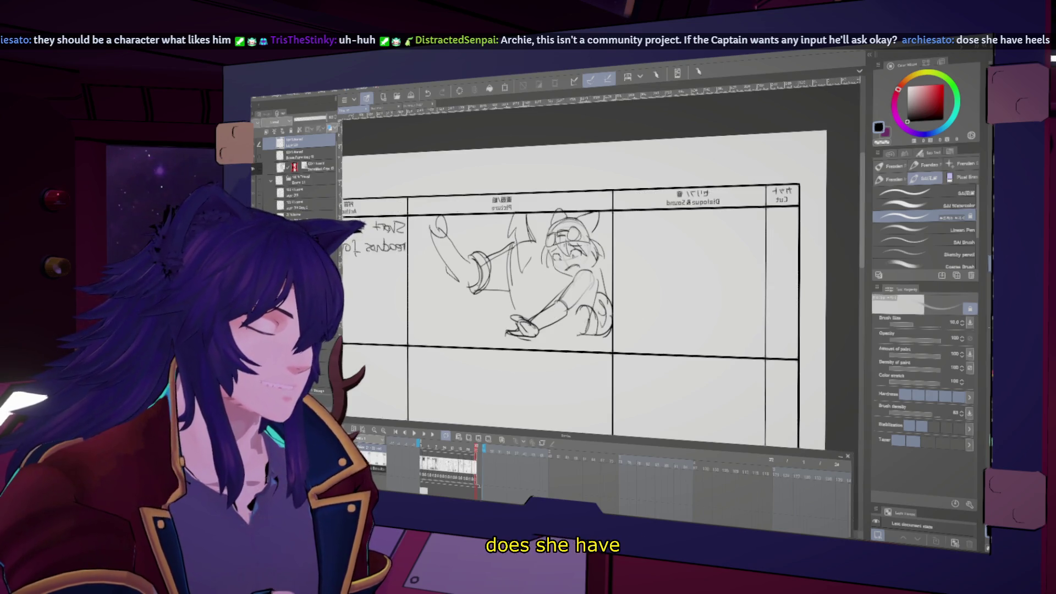
key("h")
key("h")
key("h")
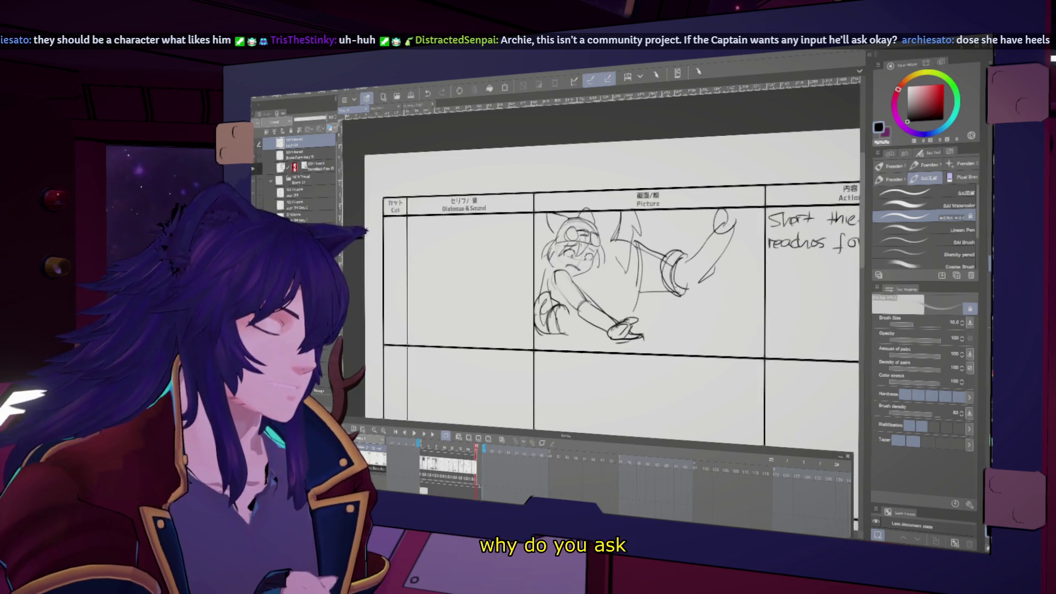
key("h")
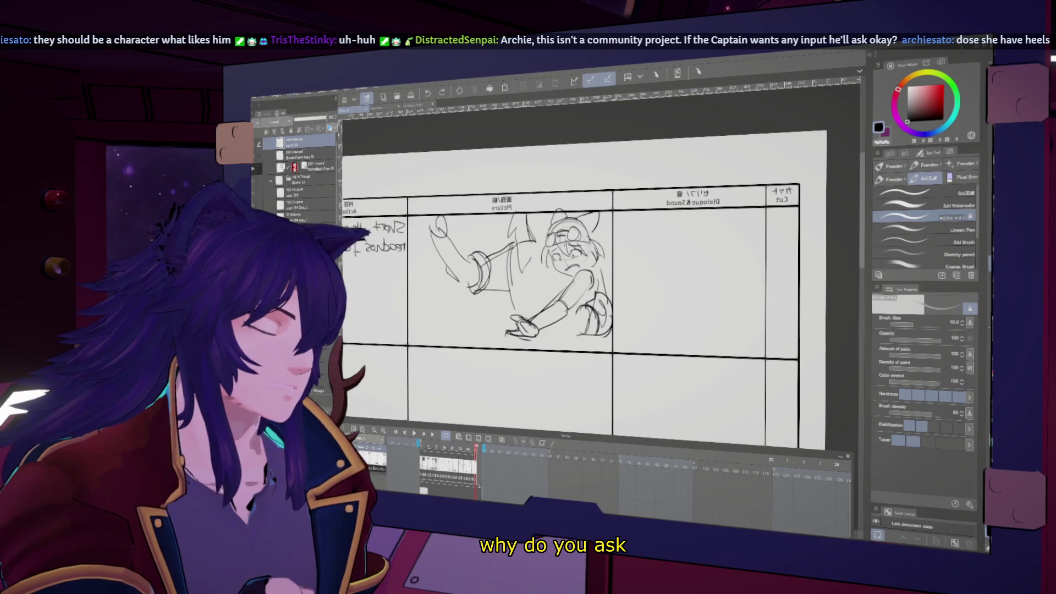
key("h")
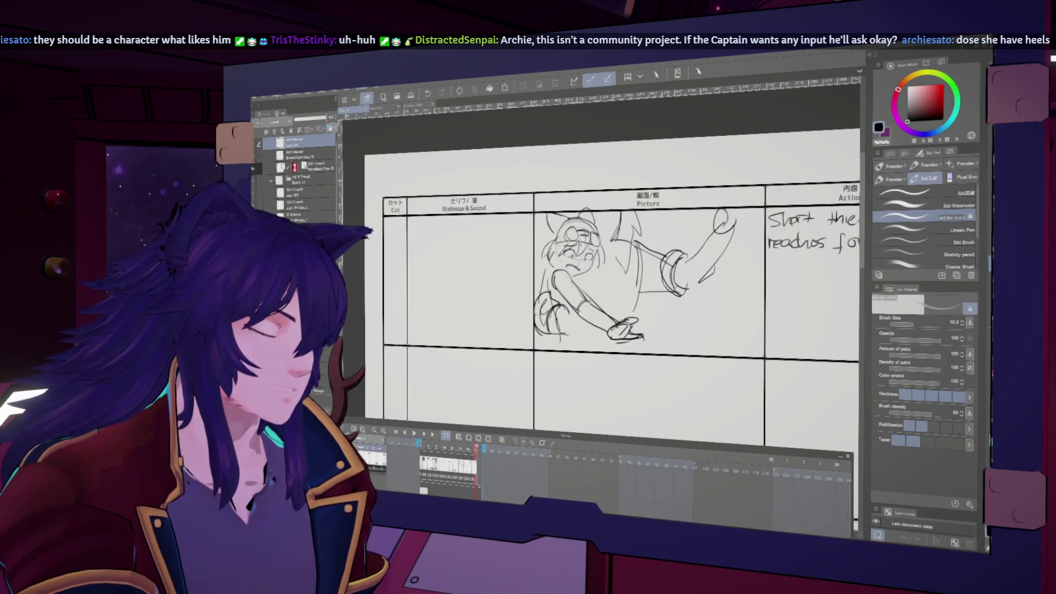
key("h")
key("h")
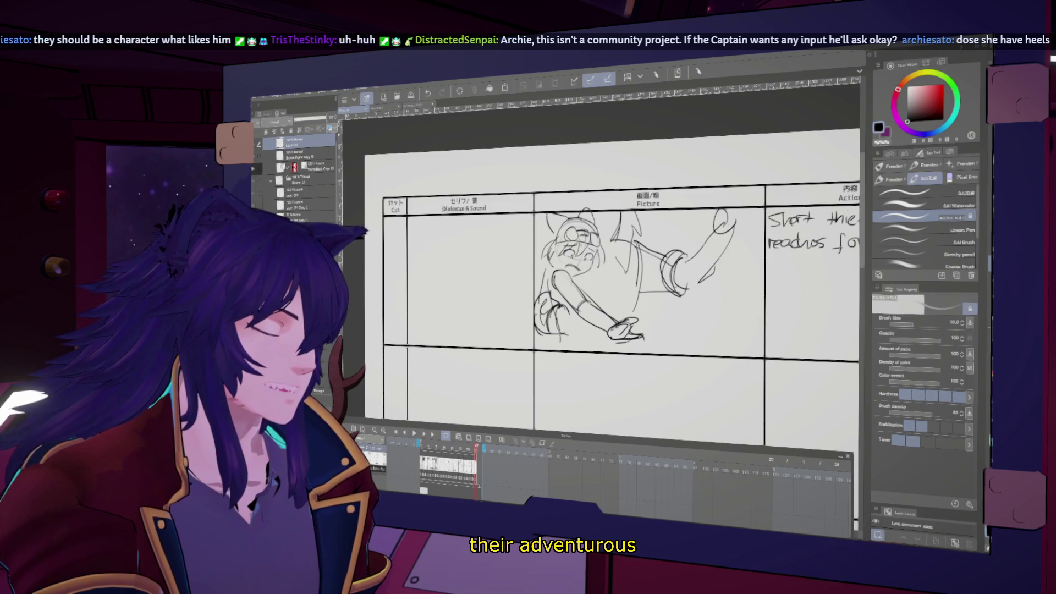
key("h")
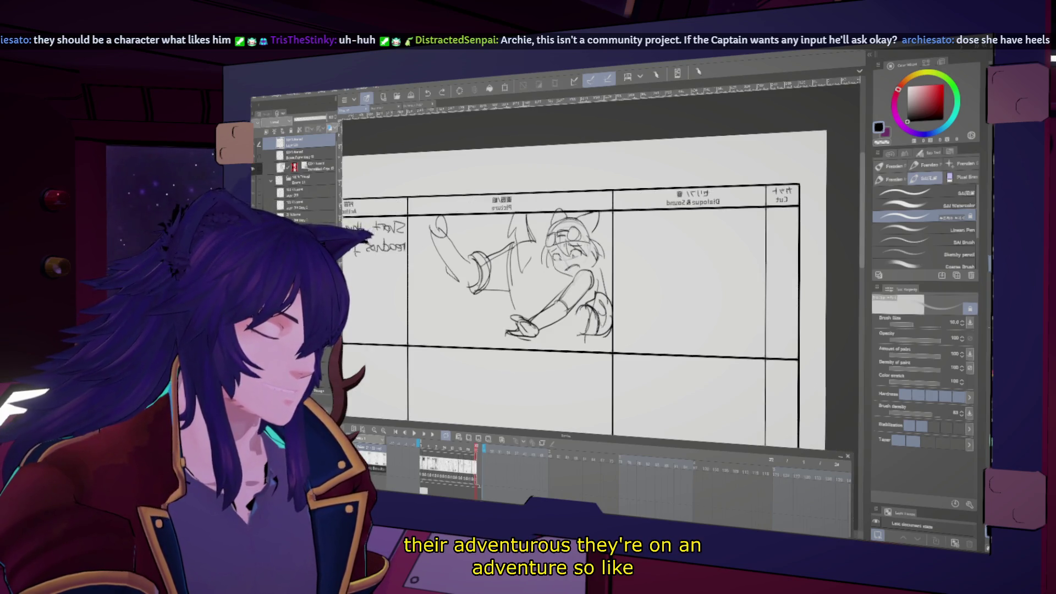
key("h")
key("h")
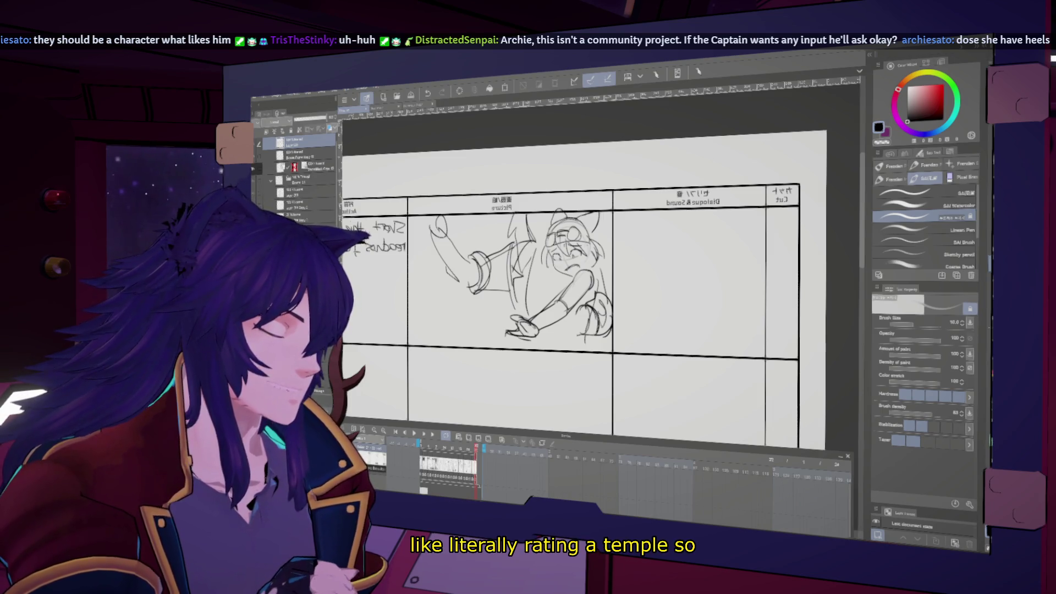
key("h")
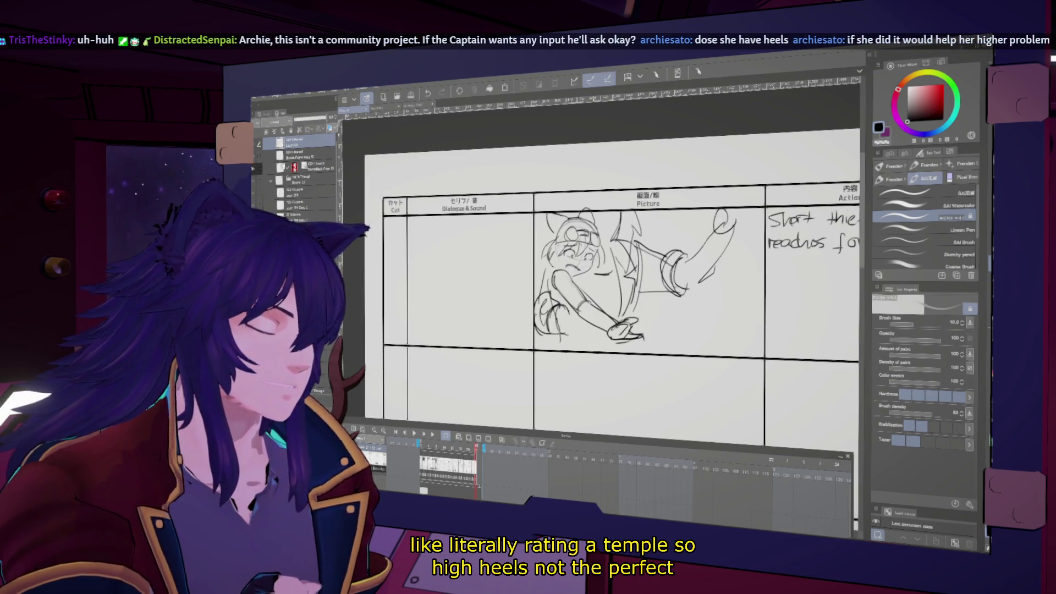
scroll(610, 308, "up", 1)
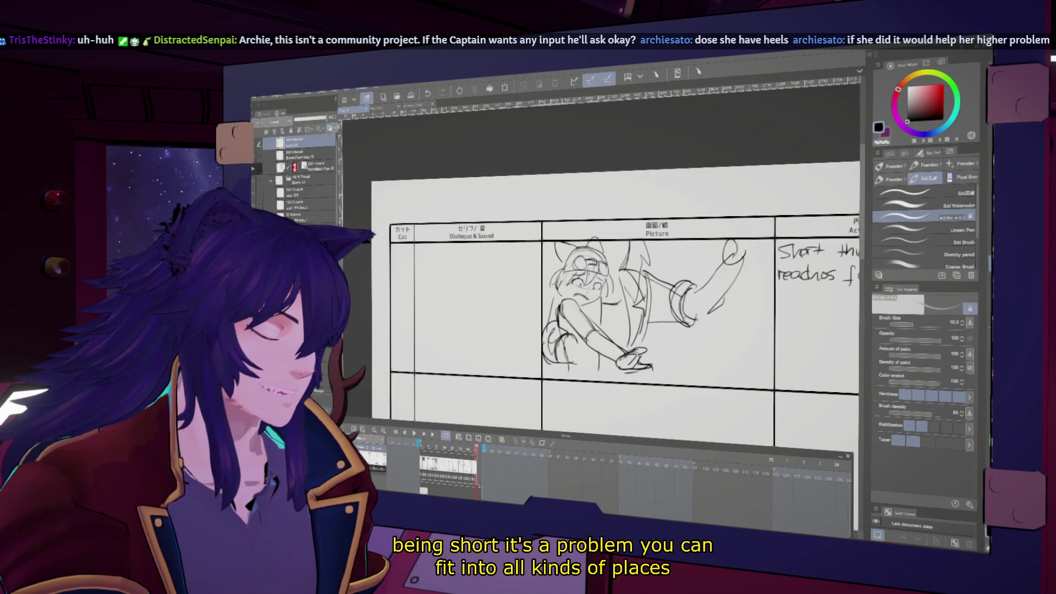
key("h")
key("h")
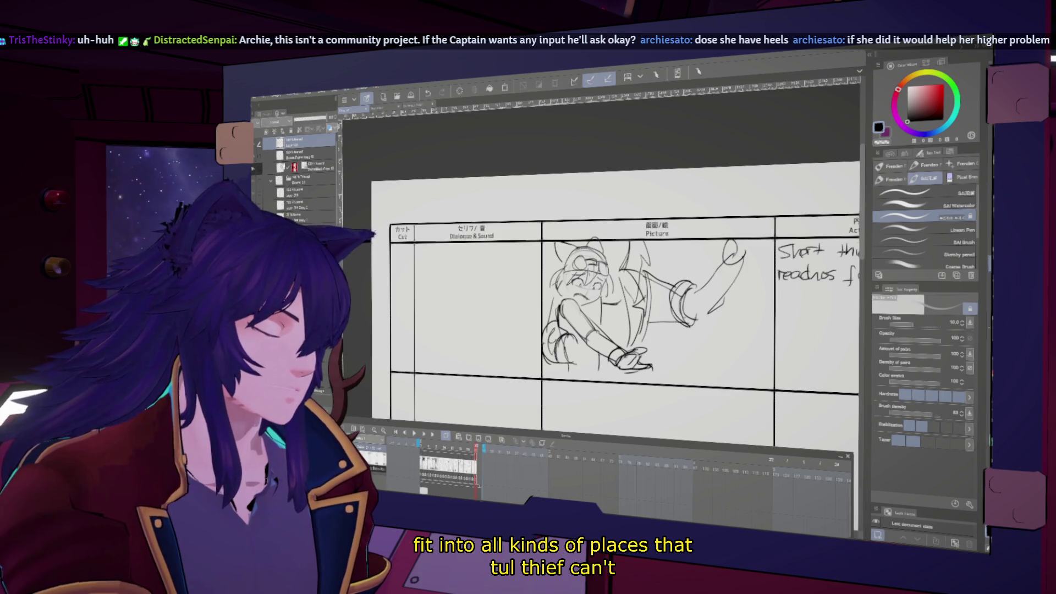
Sketch a large curved arc with a second stroke in the next cut's Picture panel
scroll(690, 266, "up", 3)
scroll(690, 266, "down", 1)
mouse_move(547, 260)
left_mouse_down()
mouse_move(567, 314)
mouse_move(517, 286)
mouse_move(566, 322)
mouse_move(544, 339)
left_mouse_up()
key("ctrl+z")
left_click_drag(531, 257, 539, 348)
scroll(605, 264, "up", 3)
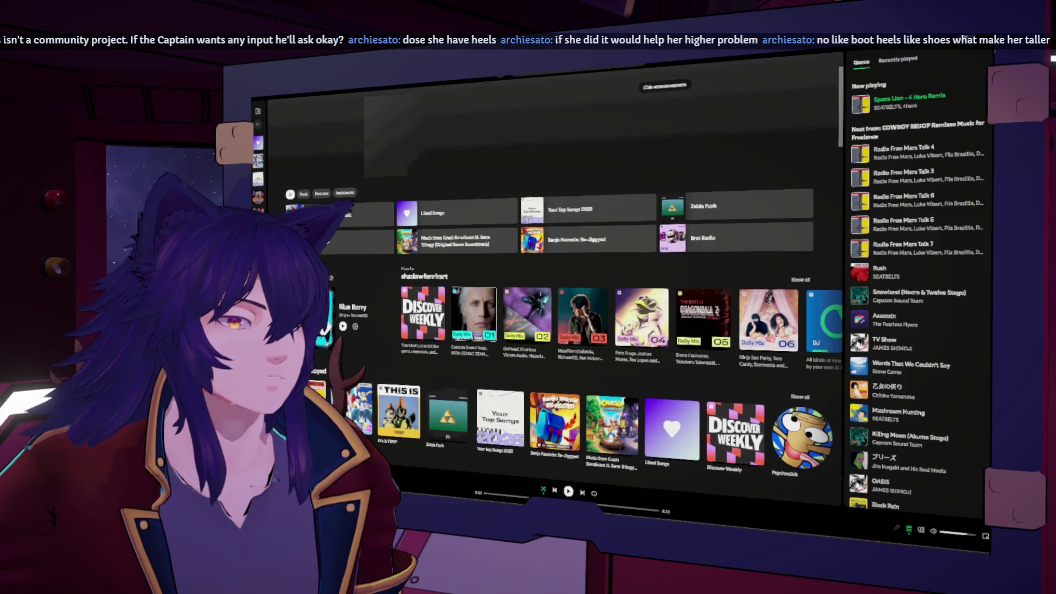
key("alt+Tab")
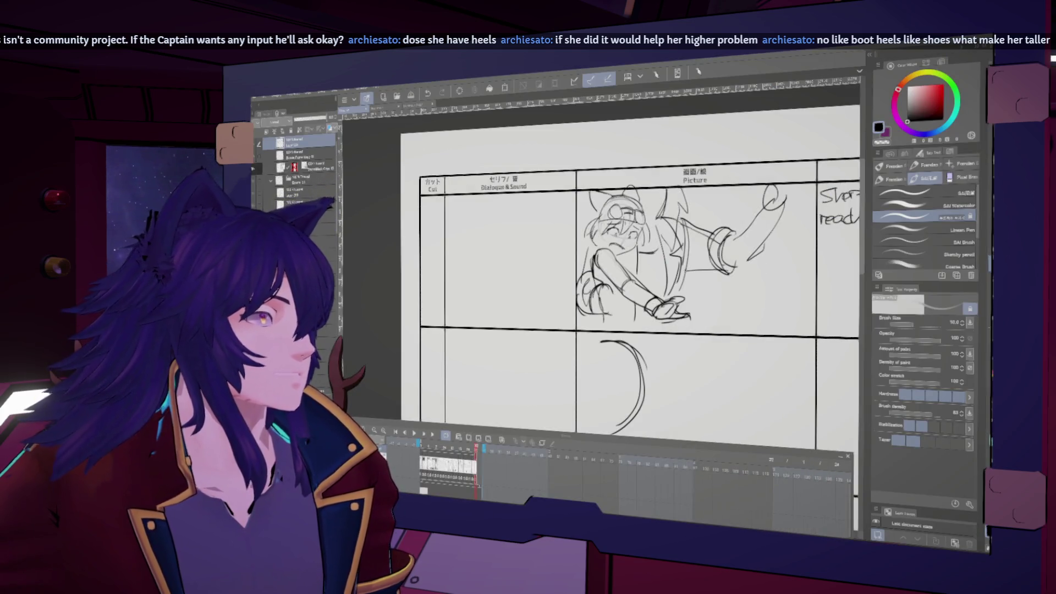
Add a second curve and a short crossing line to the arc in cut 72
mouse_move(605, 247)
left_mouse_down()
mouse_move(693, 252)
mouse_move(664, 194)
mouse_move(617, 163)
left_mouse_up()
left_click_drag(480, 271, 459, 270)
key("h")
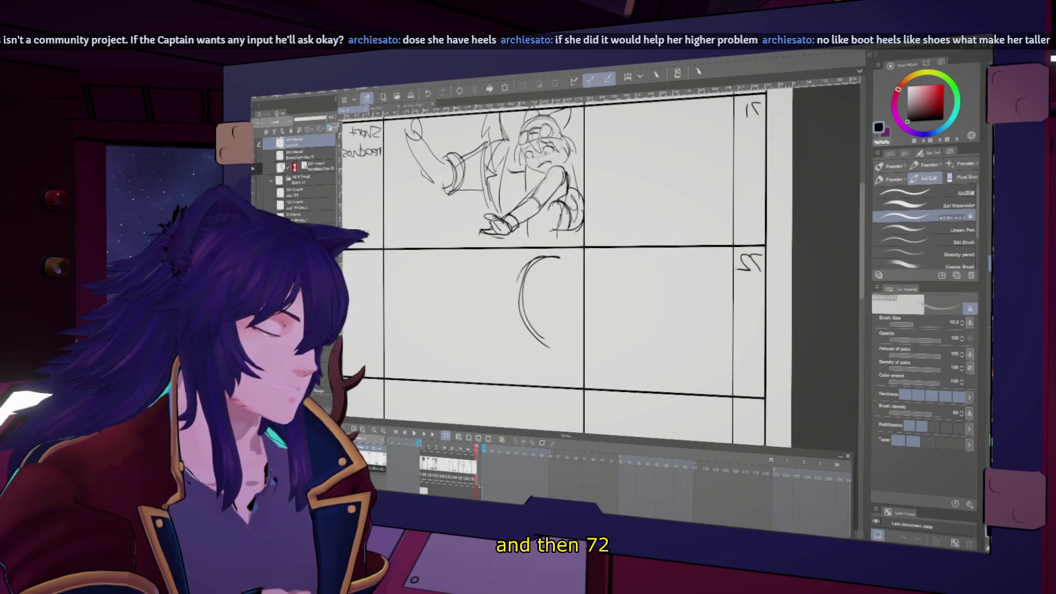
left_click_drag(534, 257, 537, 338)
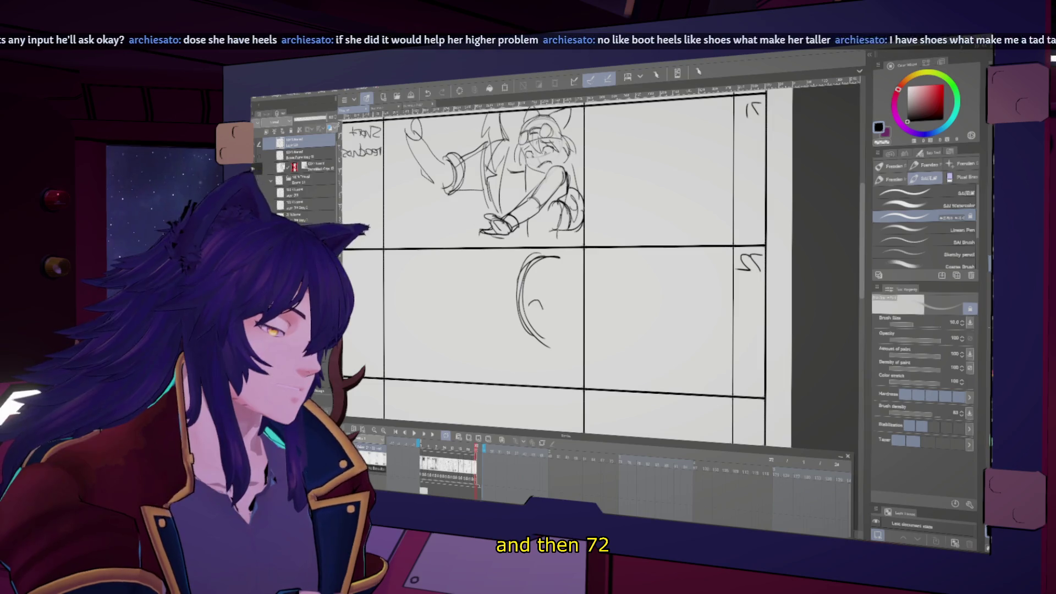
left_click_drag(526, 299, 546, 298)
key("h")
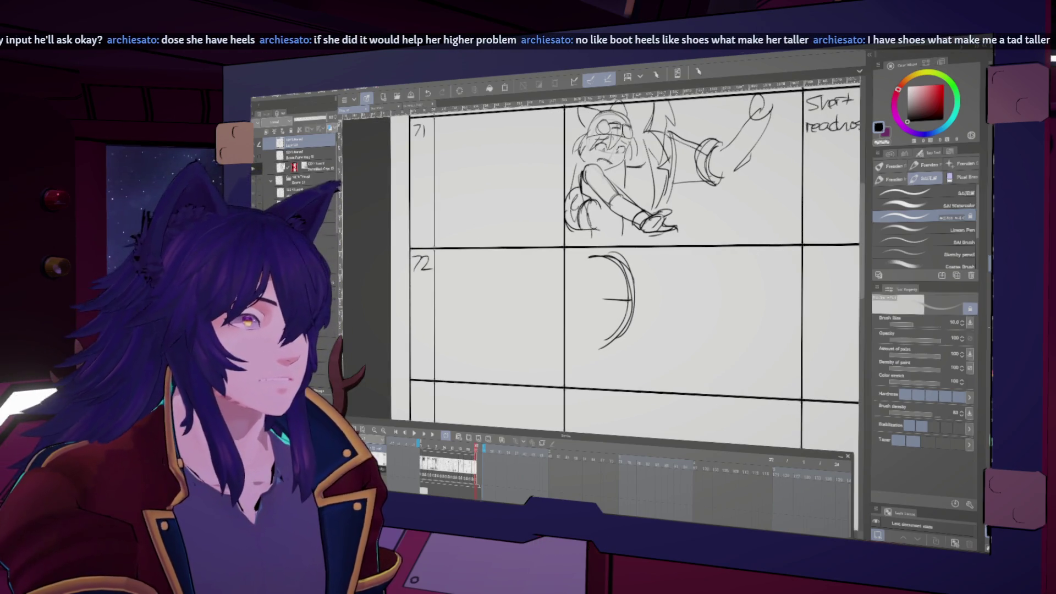
Add a small curve inside the cut 72 head, checking it in a mirrored view
key("h")
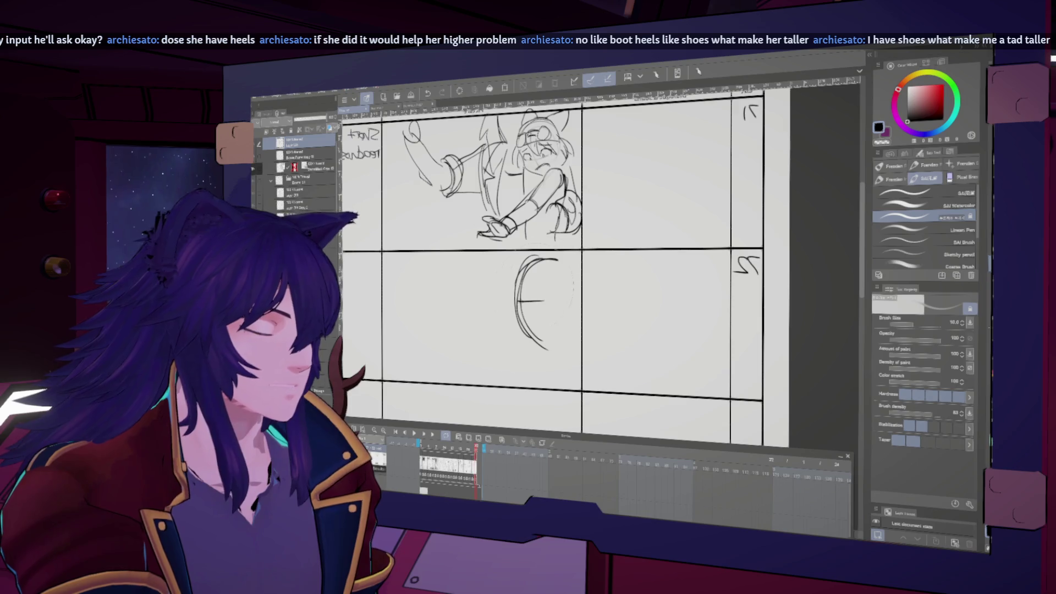
key("h")
key("h")
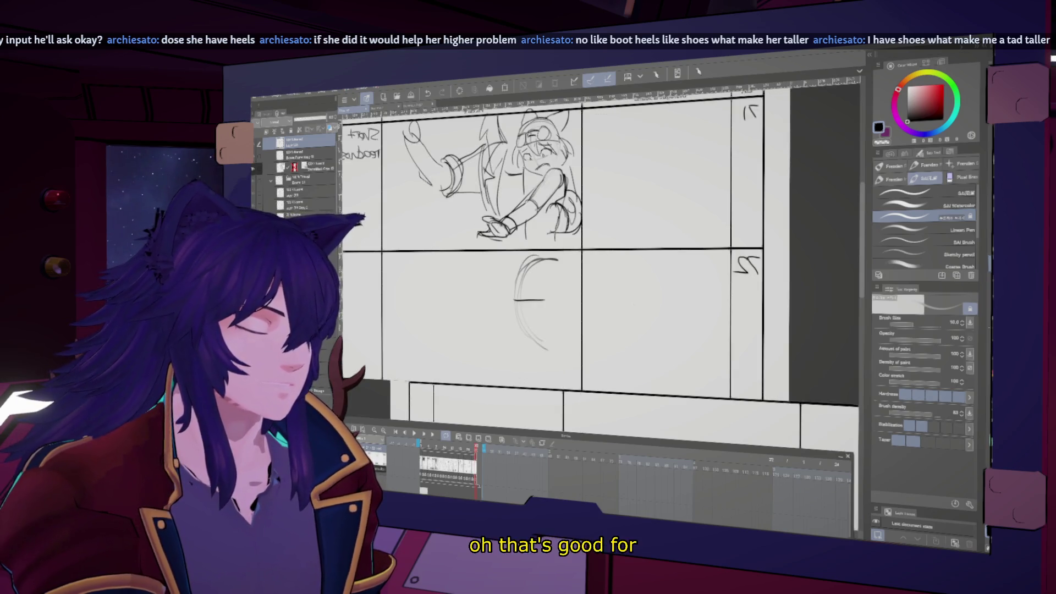
key("h")
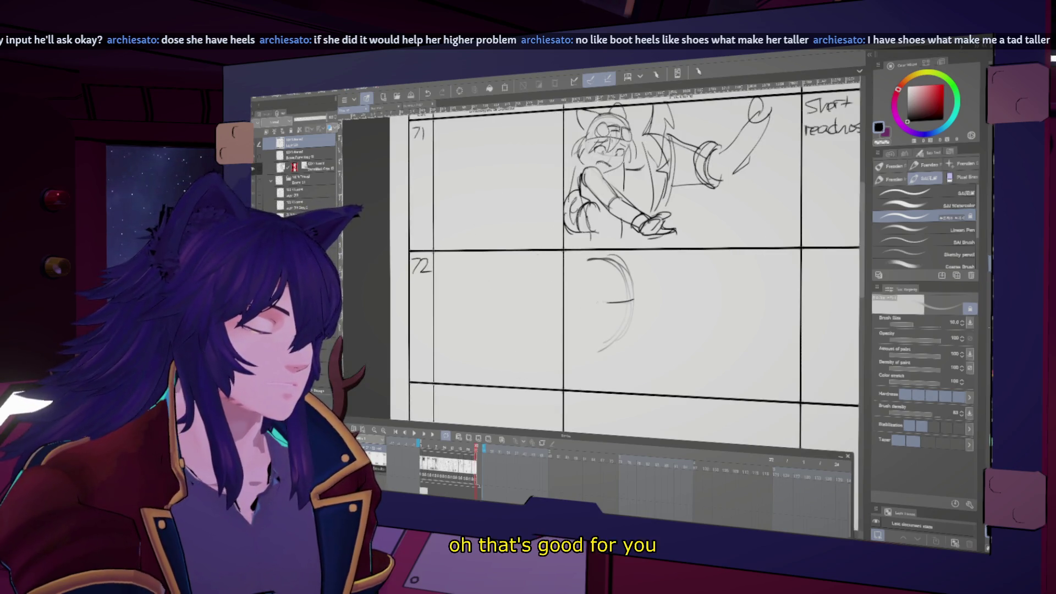
key("h")
left_click_drag(536, 318, 521, 314)
key("h")
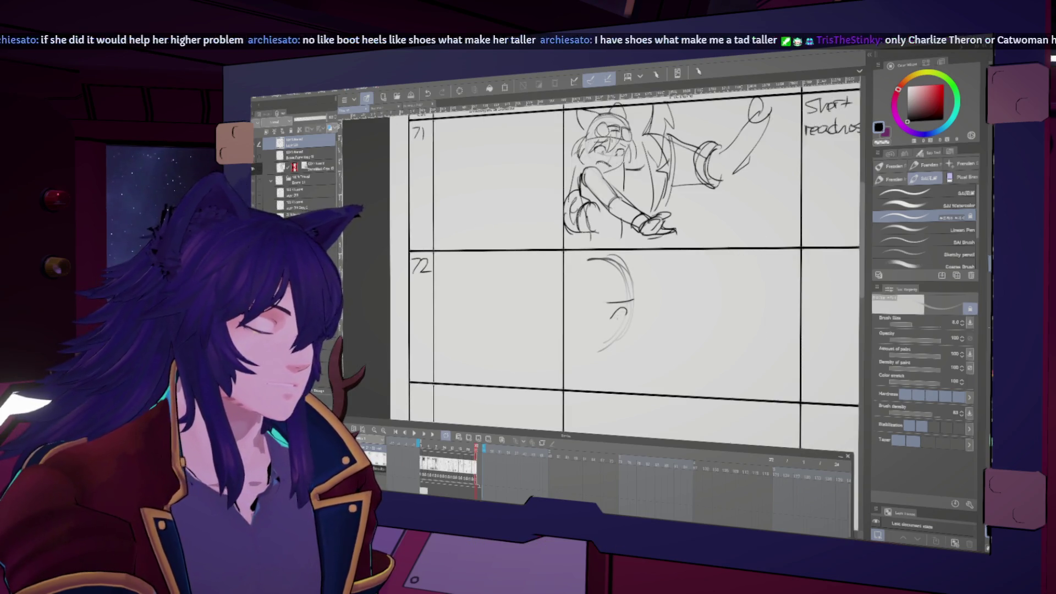
key("h")
key("h")
key("h")
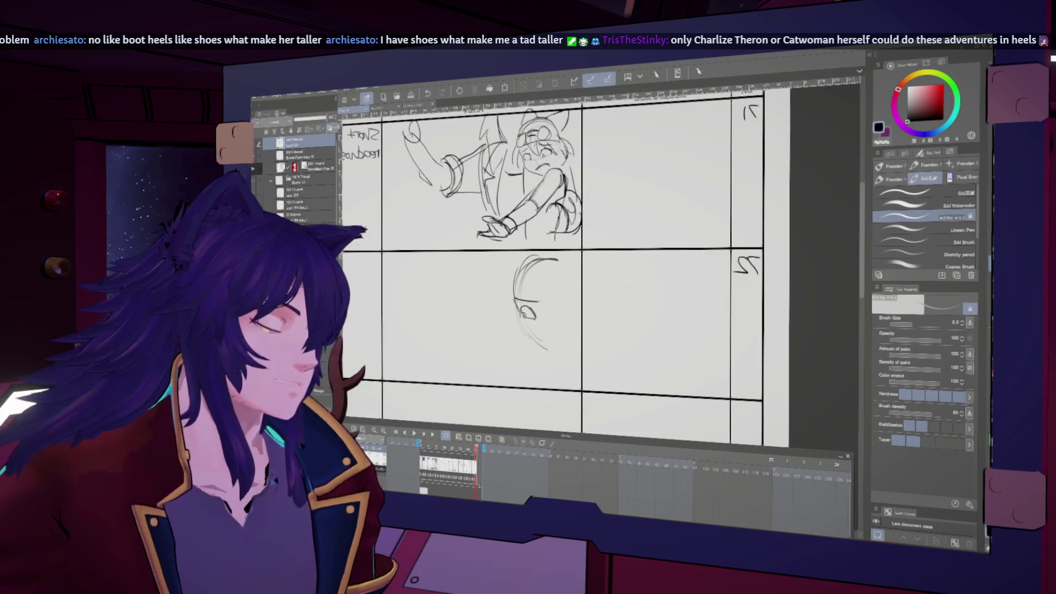
key("h")
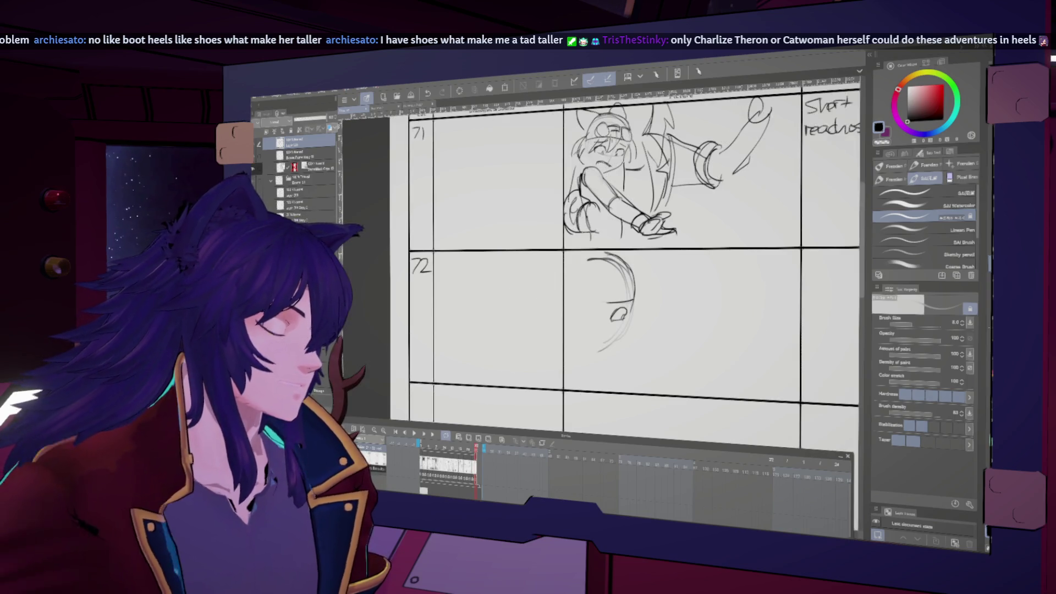
Sketch and refine an eye on the head in cut 72
left_click_drag(633, 265, 617, 279)
key("h")
left_click_drag(528, 267, 518, 287)
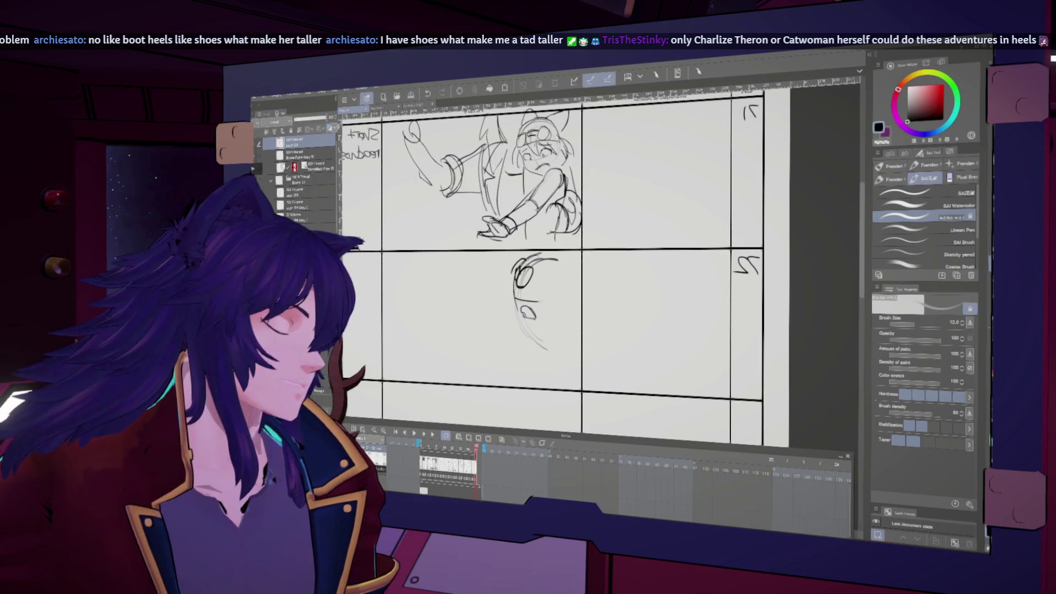
key("h")
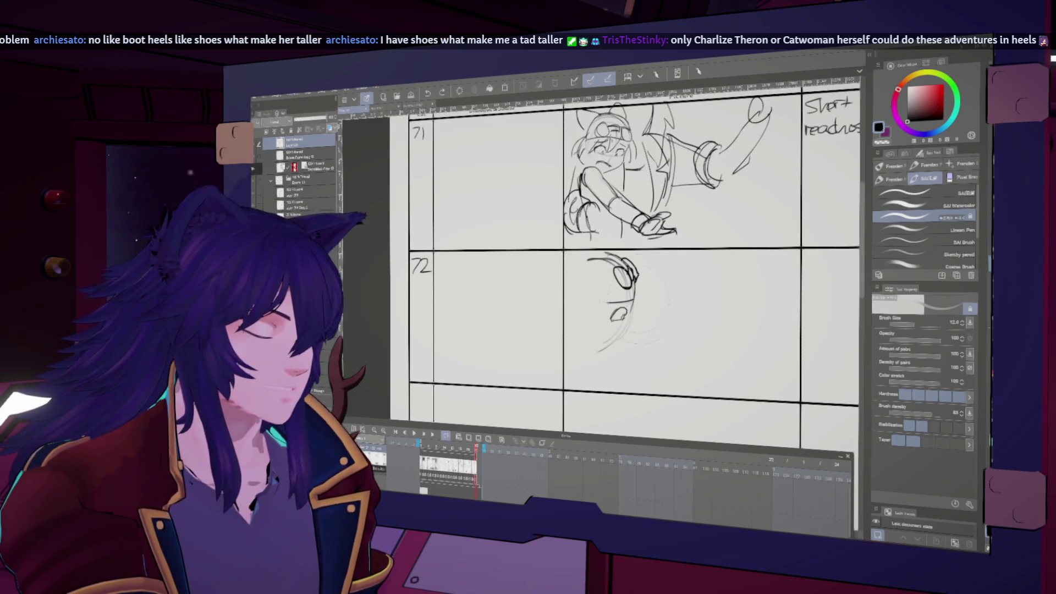
key("h")
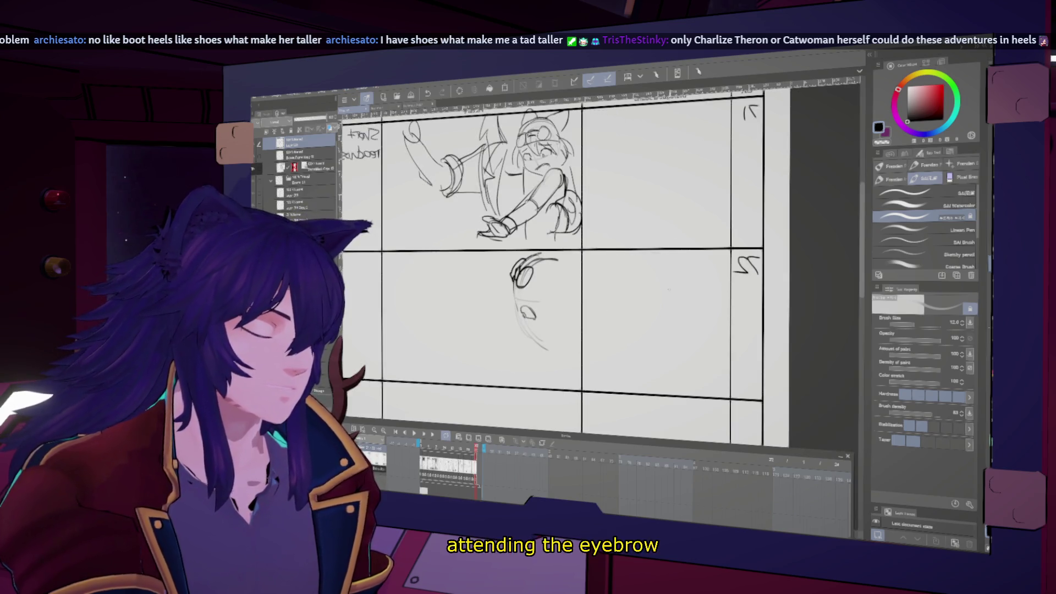
key("h")
key("h")
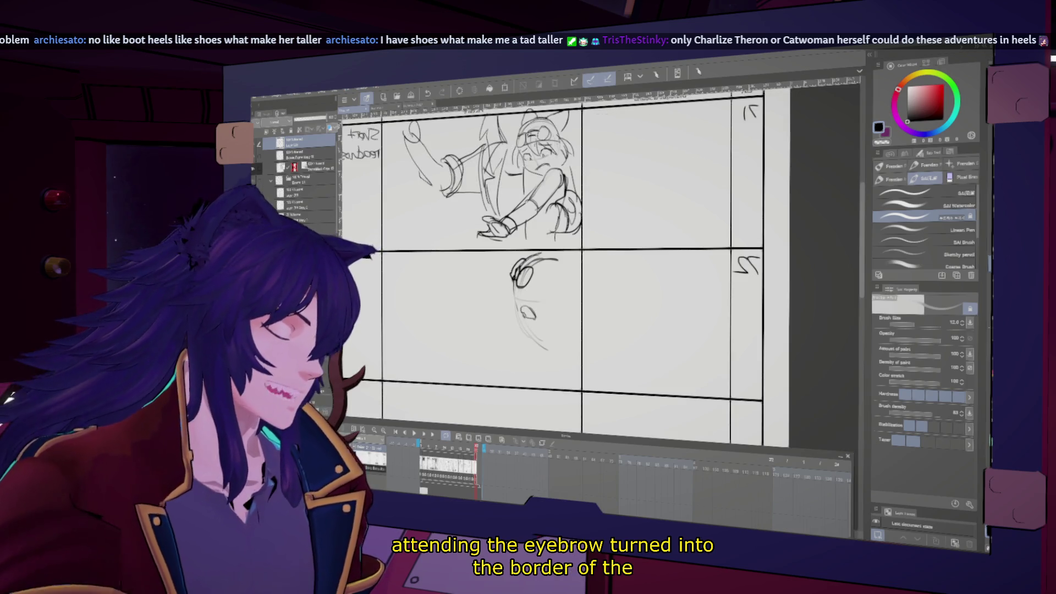
Check the cut 72 head's proportions by comparing mirrored and normal views
key("h")
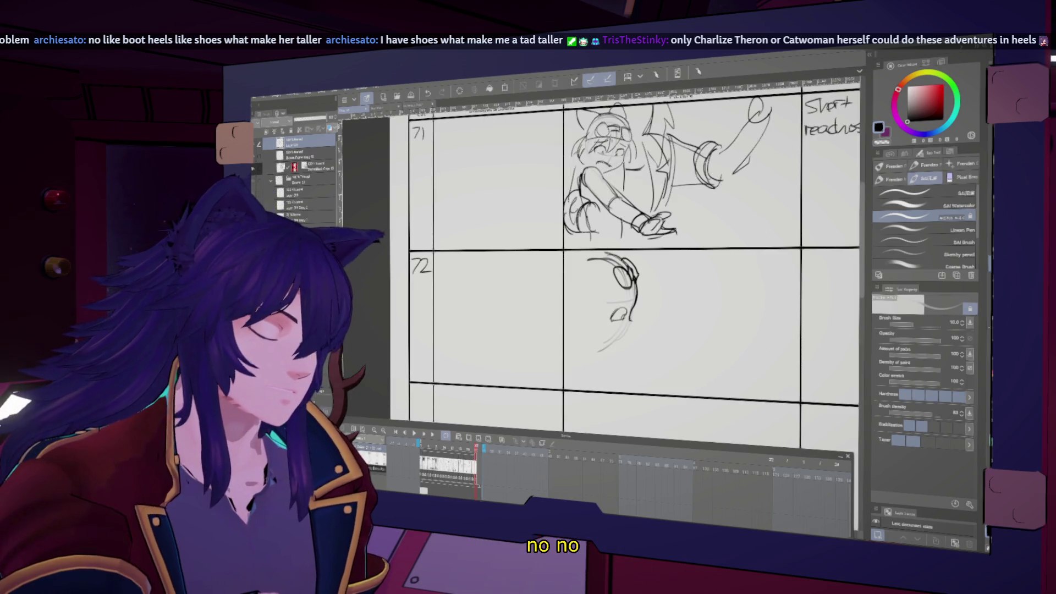
key("h")
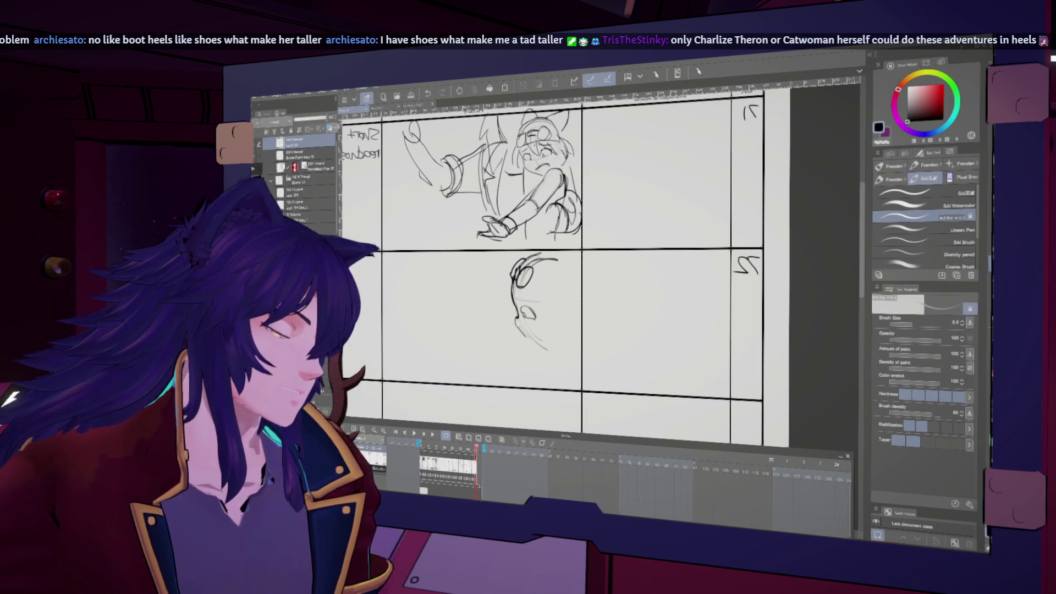
key("h")
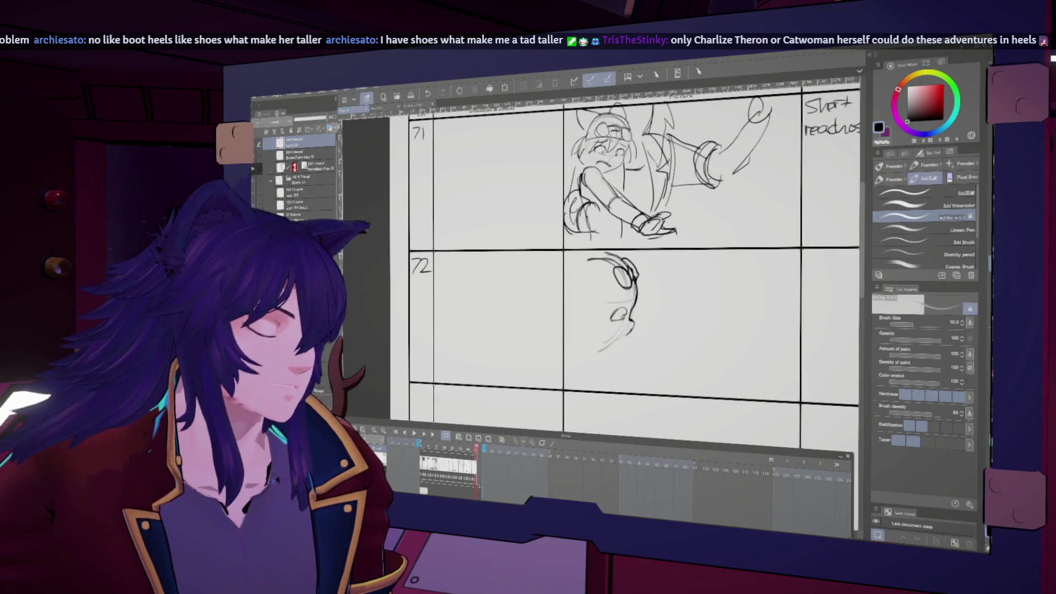
key("h")
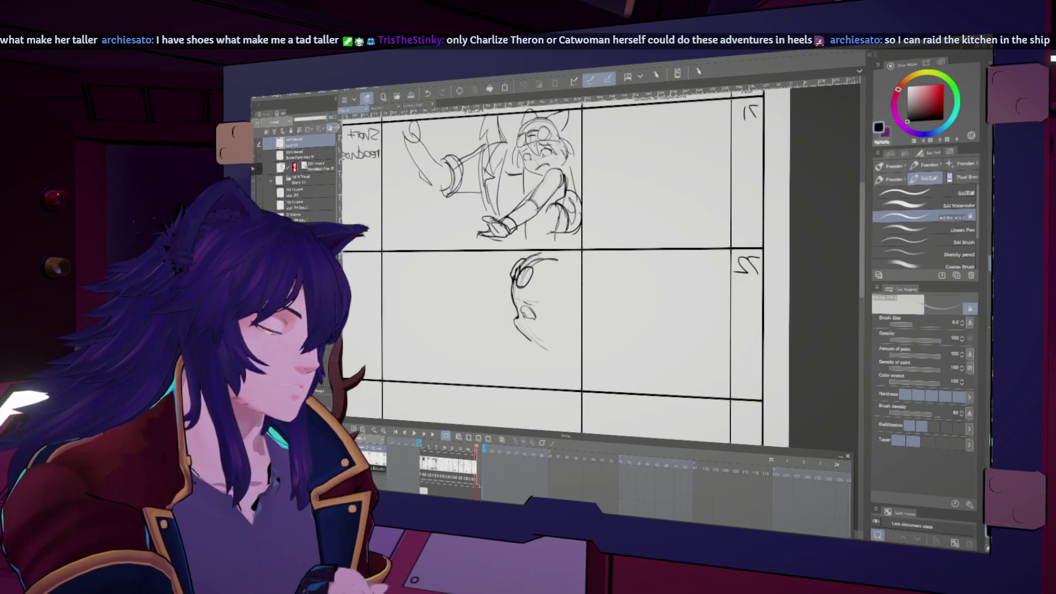
key("h")
scroll(633, 264, "up", 2)
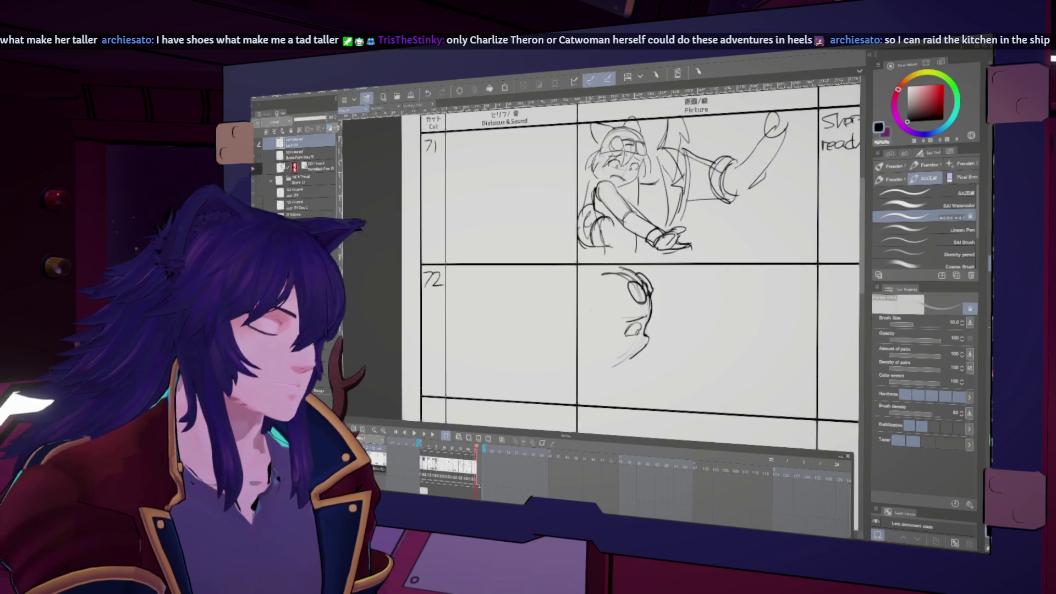
key("h")
key("h")
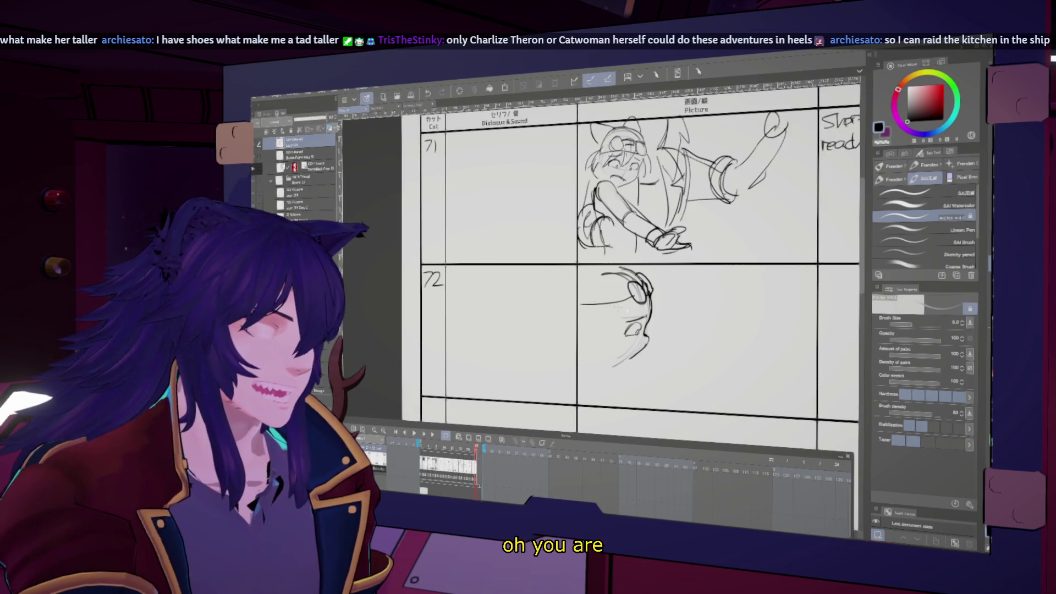
key("h")
key("h")
key("h")
Set up Liquify in Push mode with brush size 70 to warp the head
key("h")
key("j")
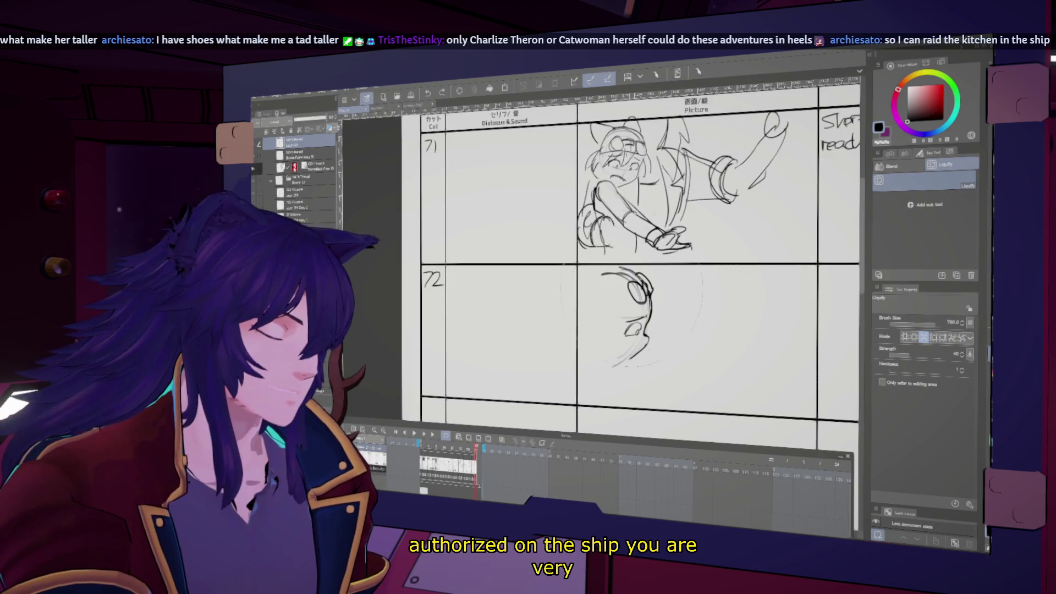
left_click(912, 335)
key("h")
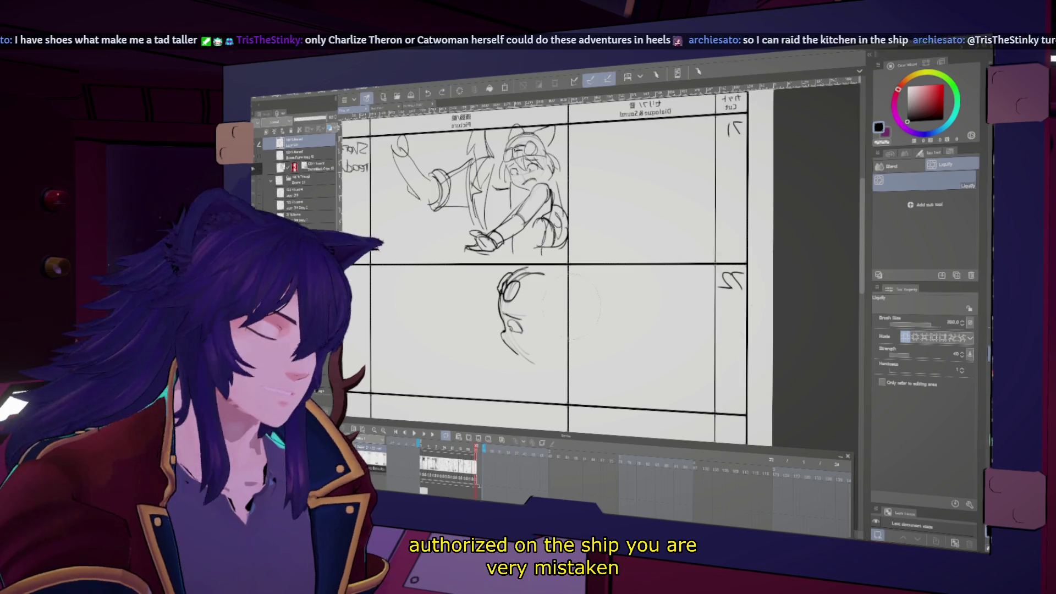
key("bracketleft")
key("bracketleft")
key("bracketleft")
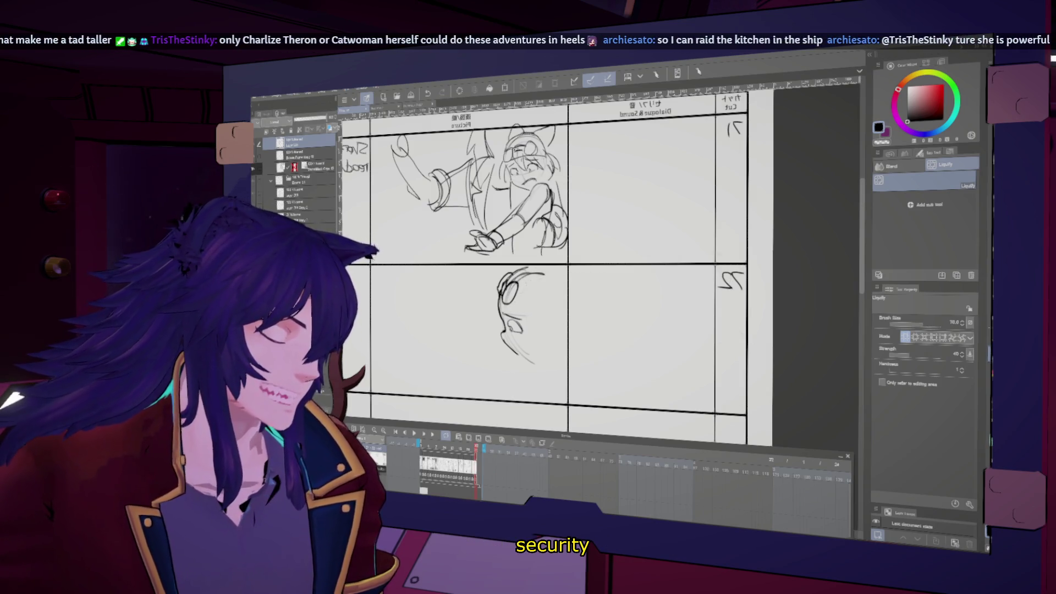
Switch back to the pencil and review the head sketch in mirrored and normal views
key("h")
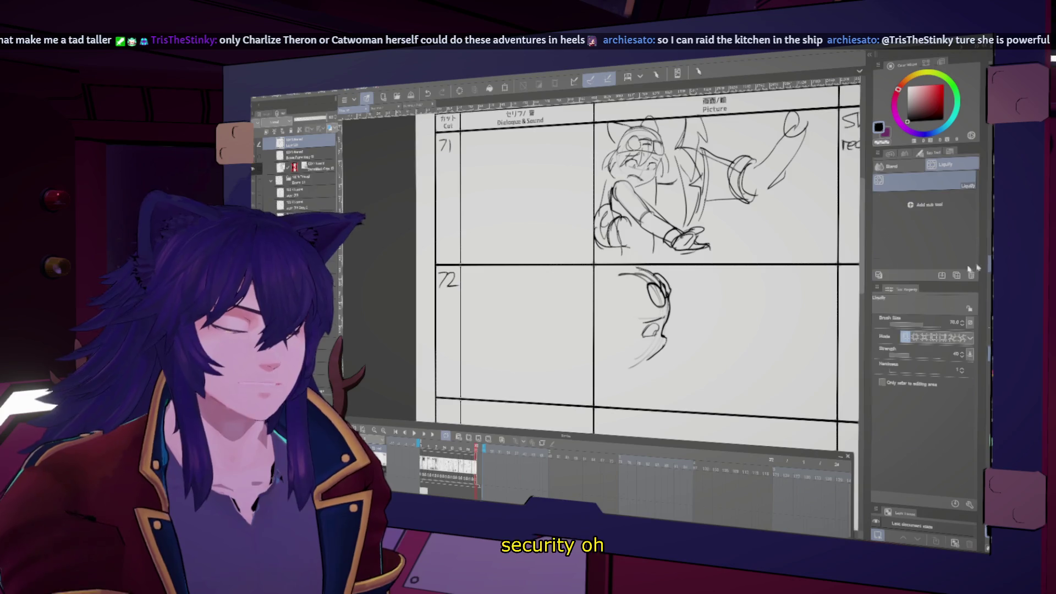
key("b")
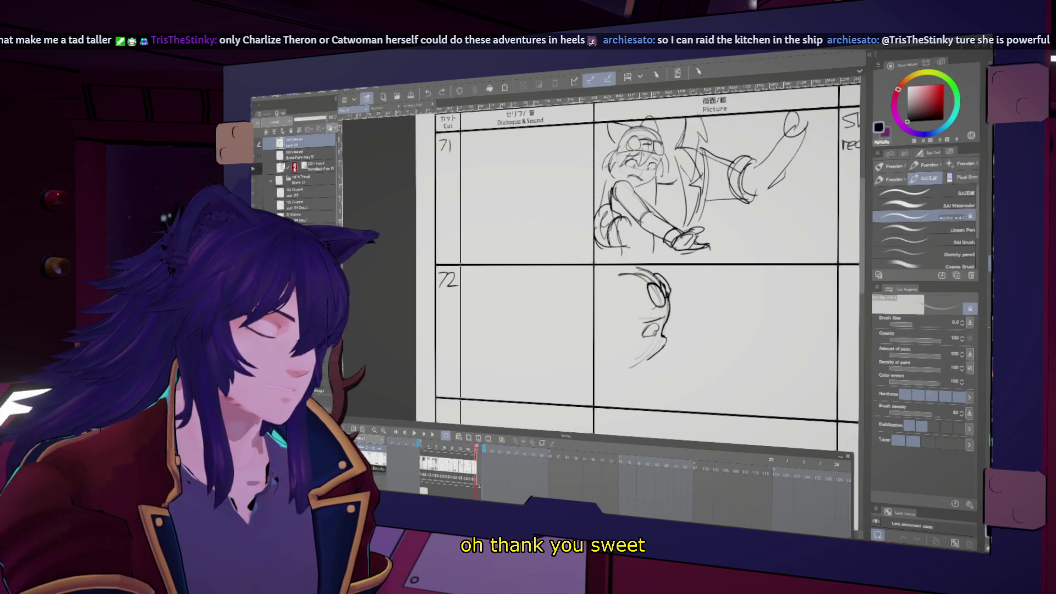
key("h")
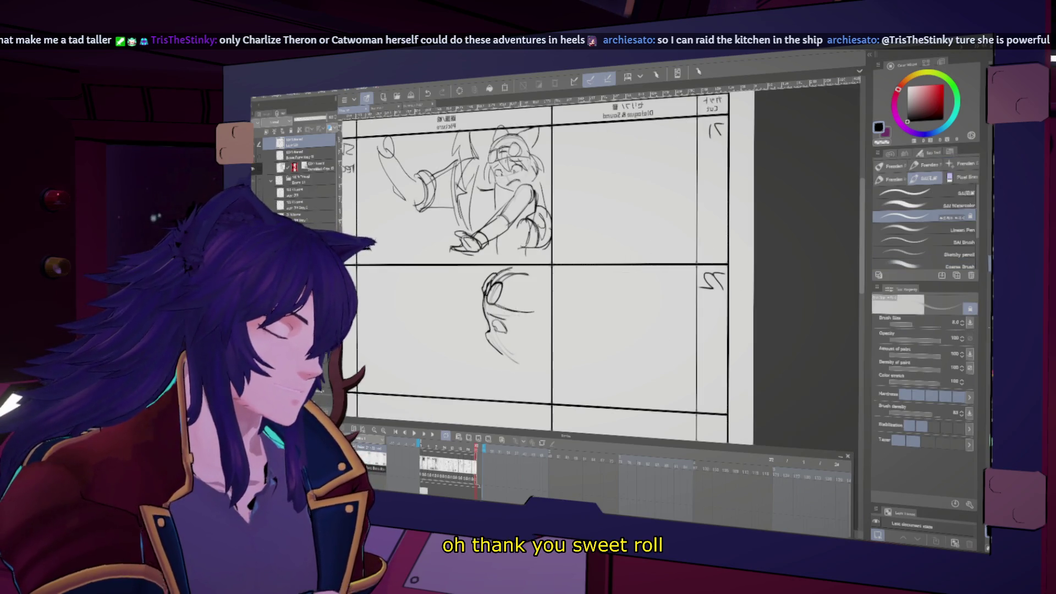
key("h")
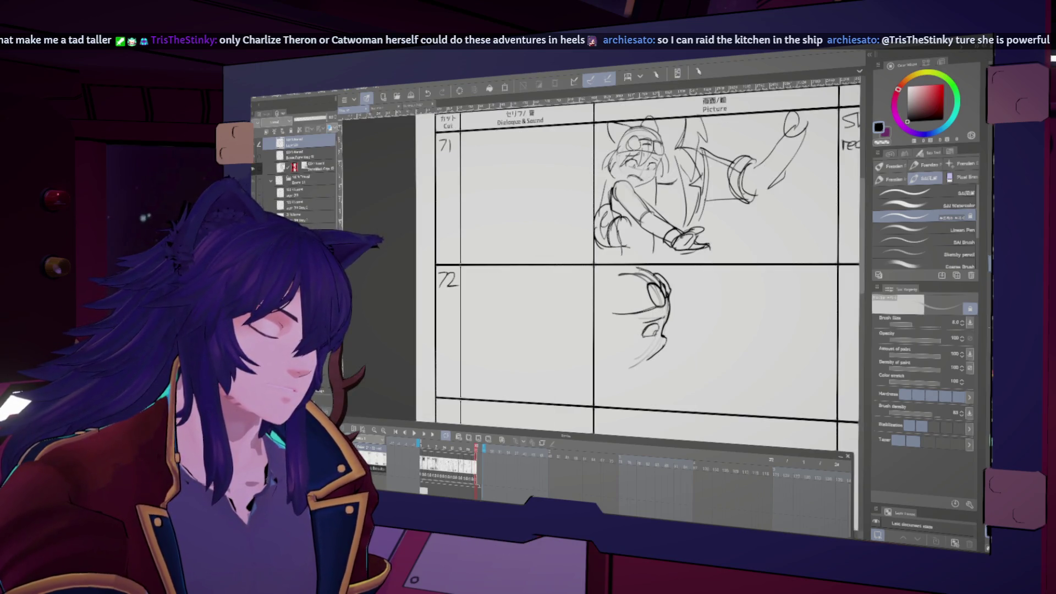
key("h")
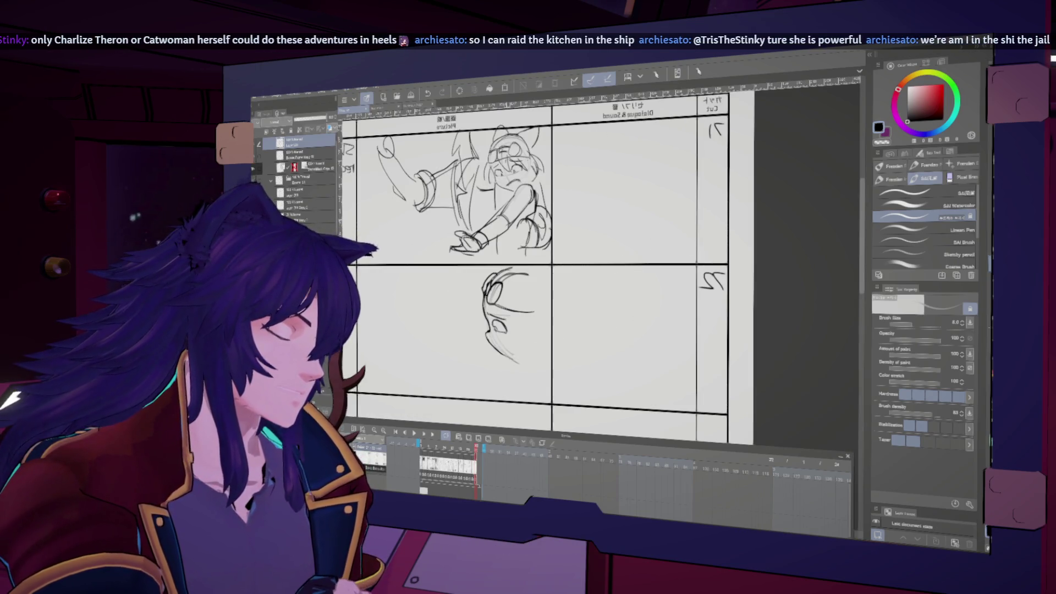
key("h")
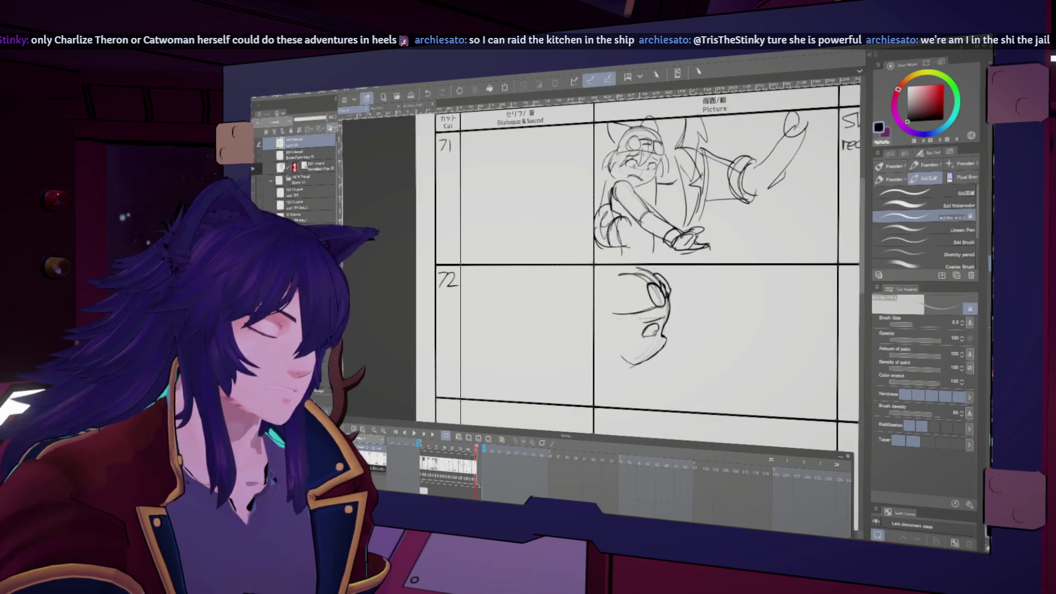
key("h")
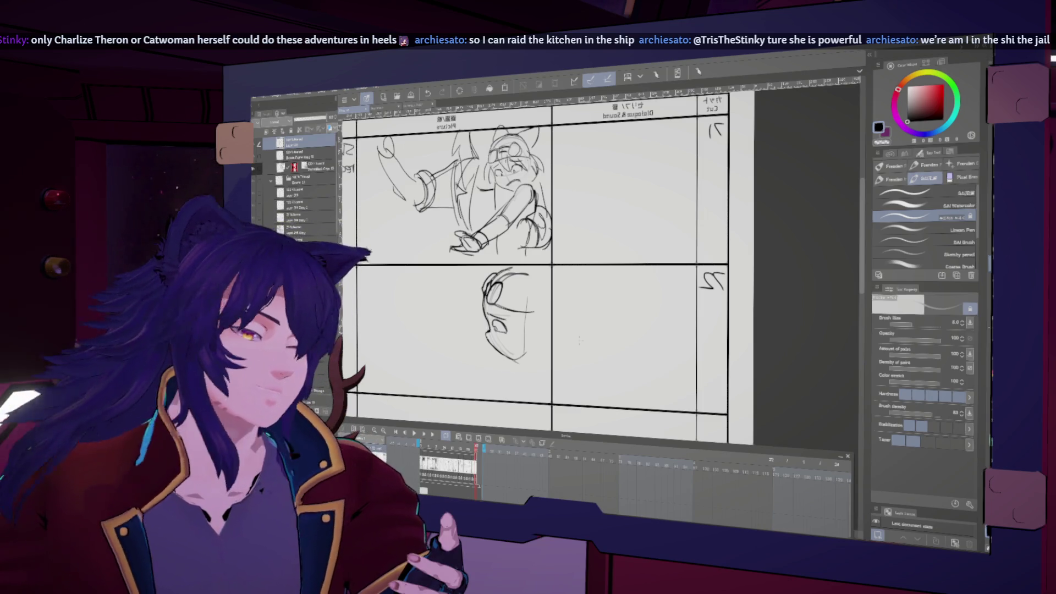
Warp the head shape again with a larger Liquify brush, checking it mirrored
key("j")
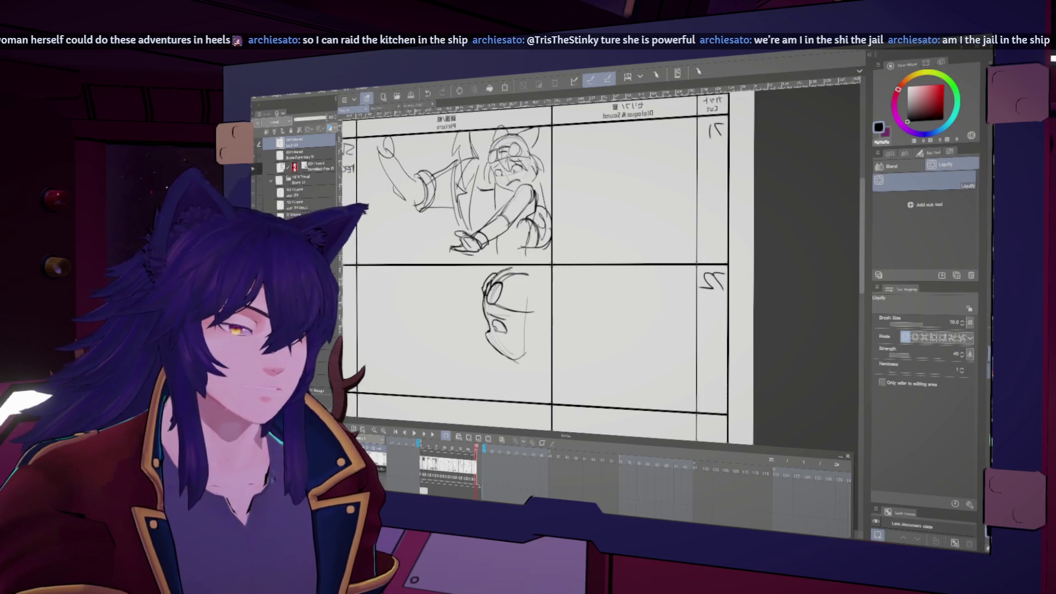
key("h")
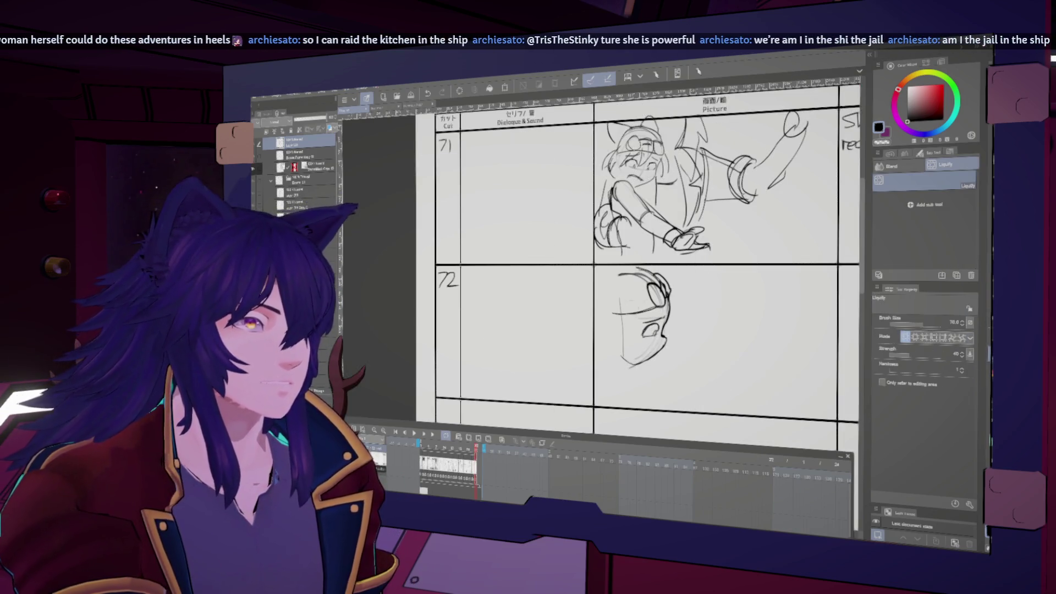
key("h")
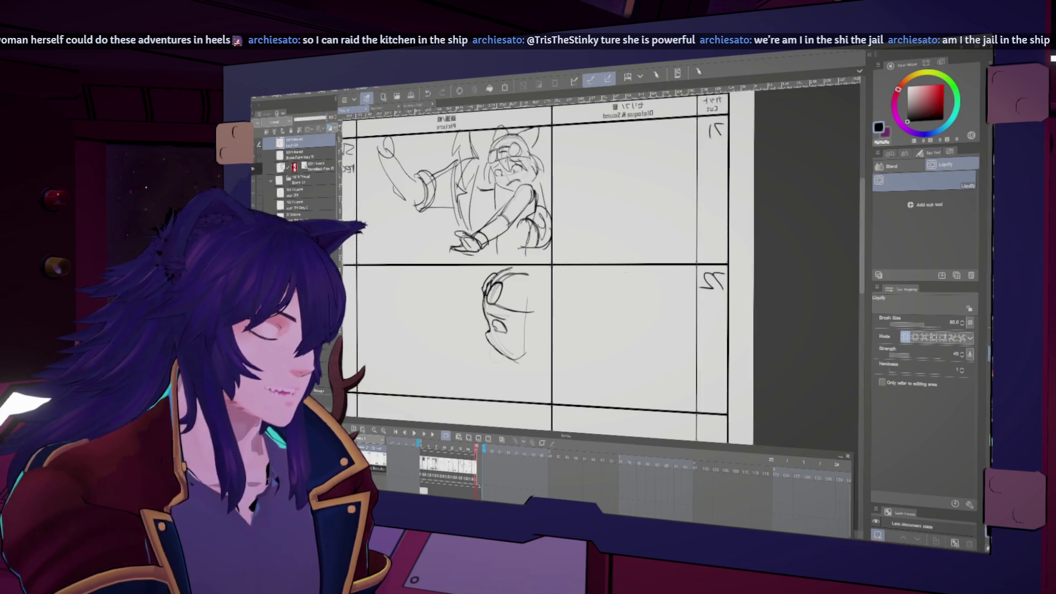
key("bracketright")
key("bracketright")
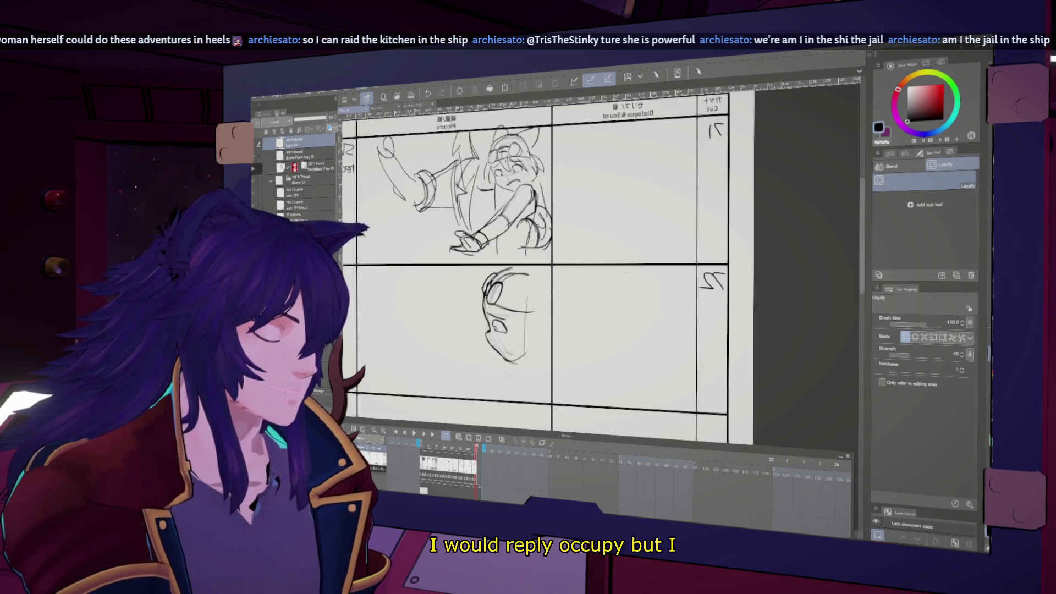
key("h")
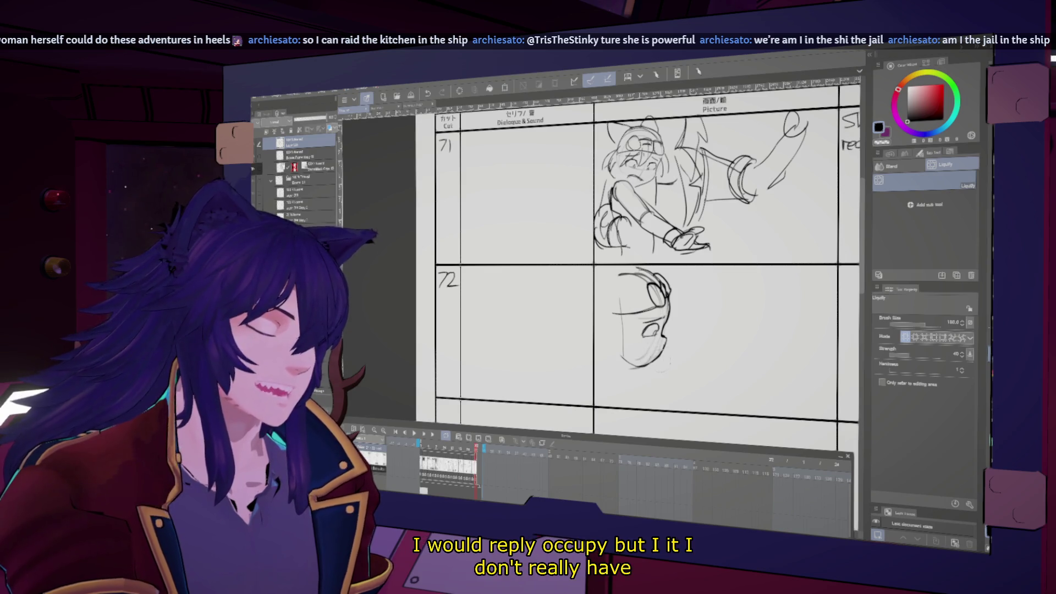
key("h")
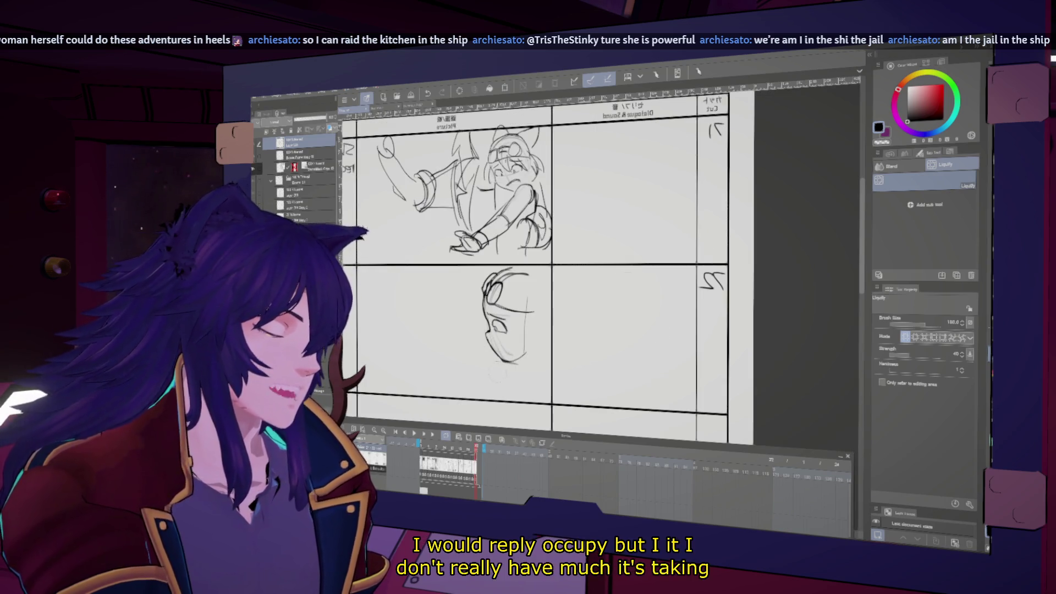
key("h")
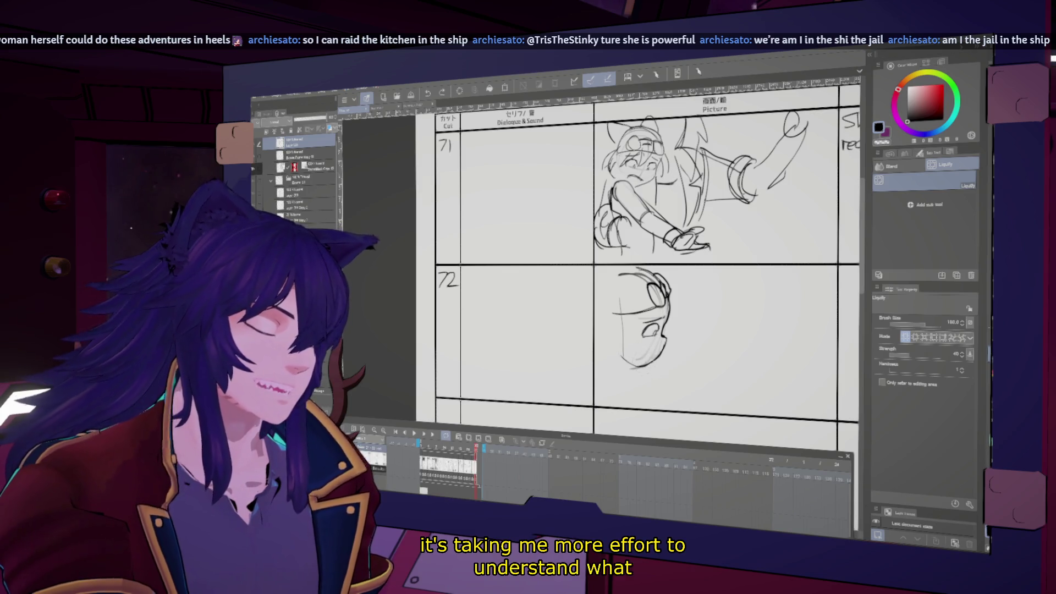
key("h")
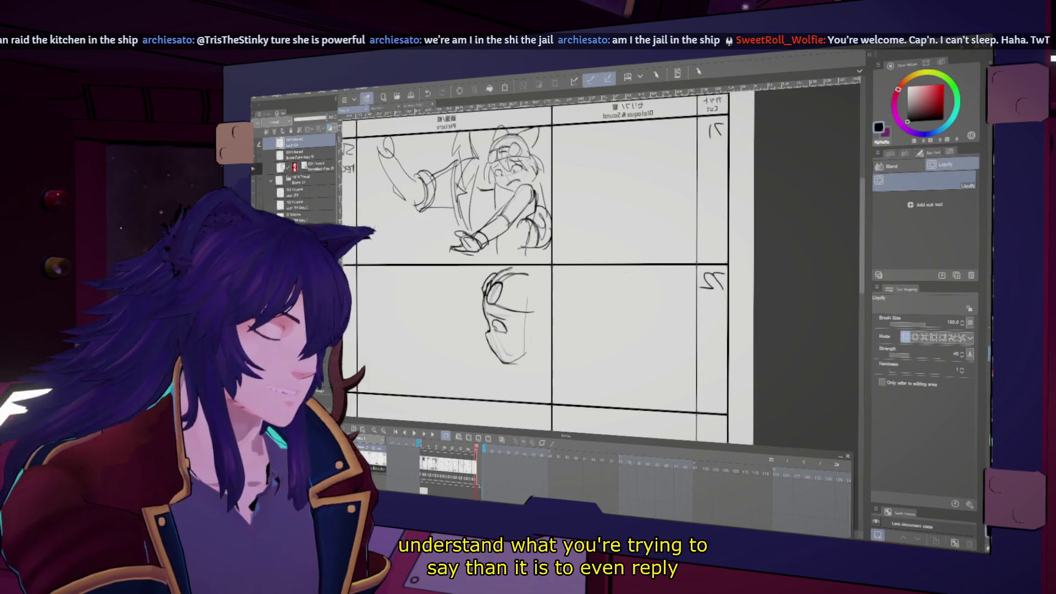
key("b")
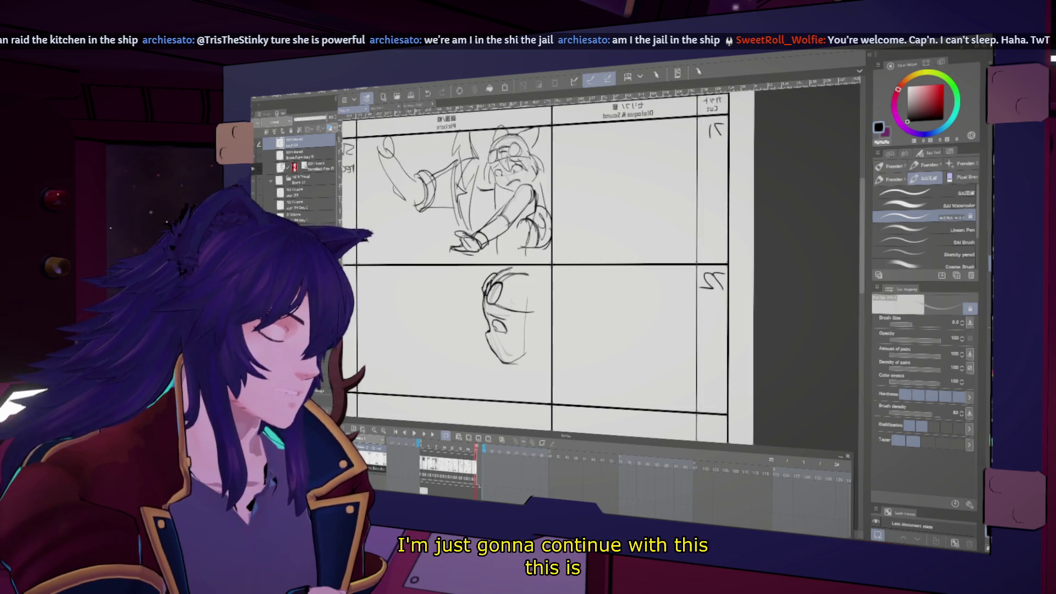
Try a stroke beside the goggled head, then undo it
key("h")
scroll(644, 264, "up", 1)
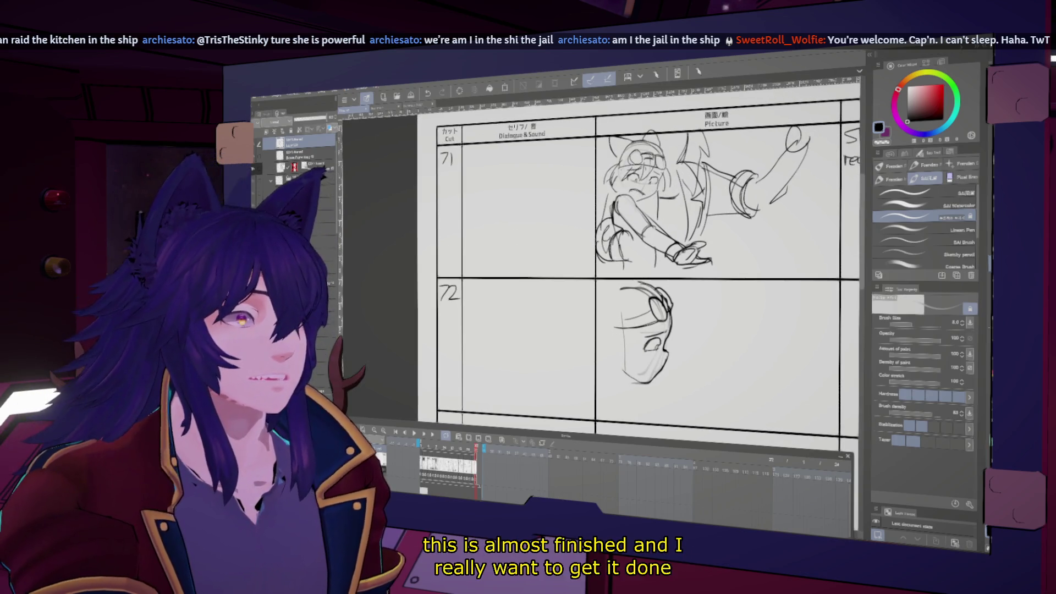
scroll(644, 264, "up", 1)
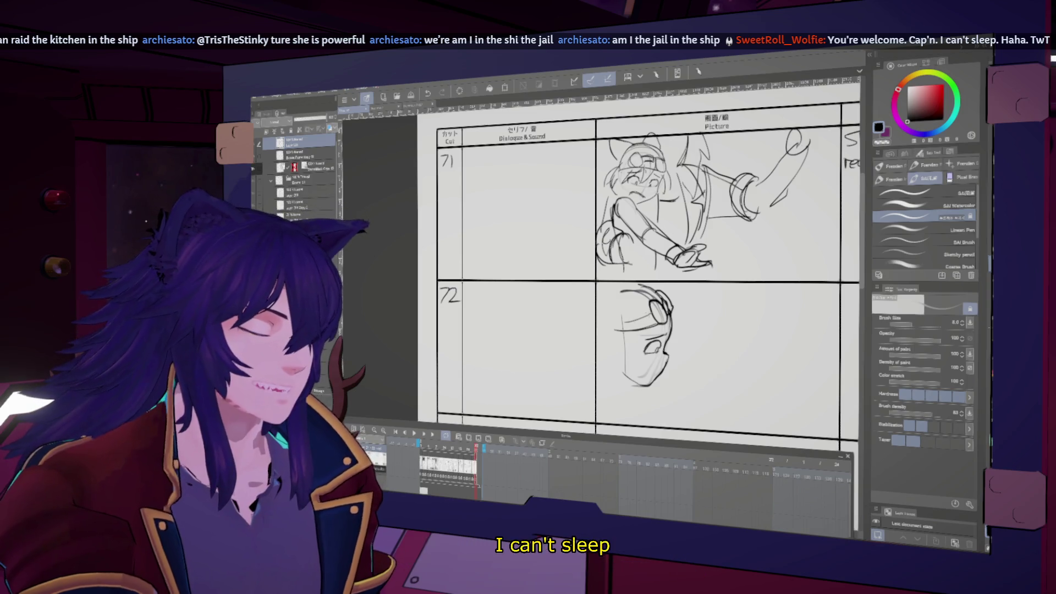
key("h")
key("h")
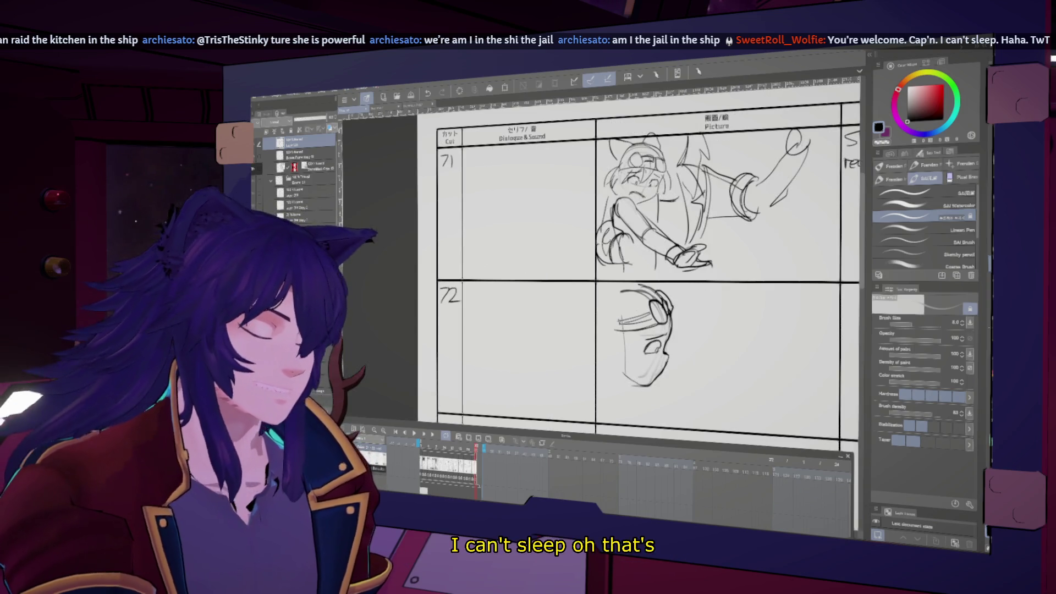
key("h")
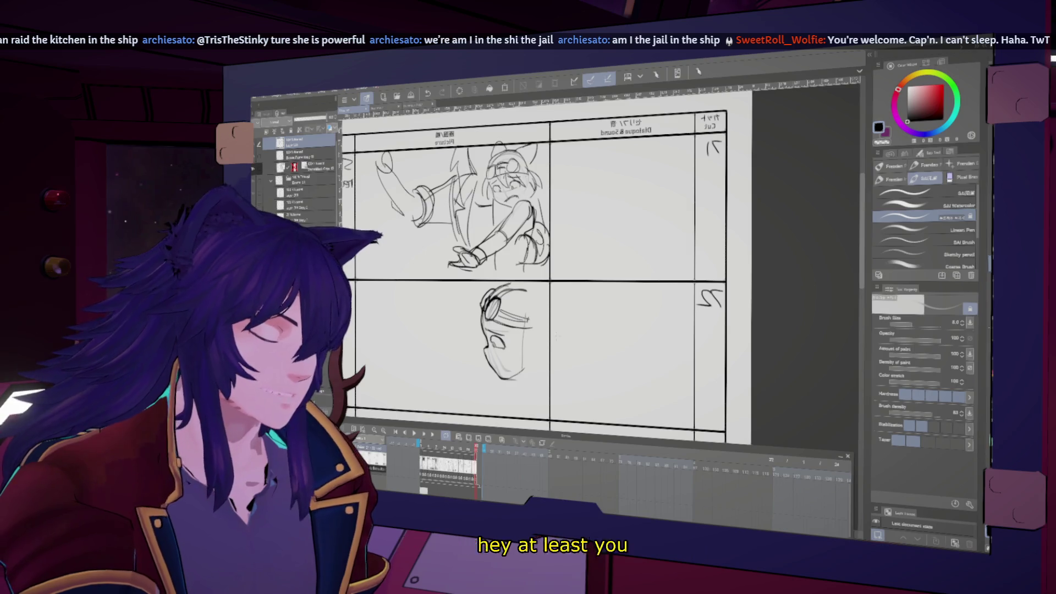
left_click_drag(482, 306, 473, 342)
key("ctrl+z")
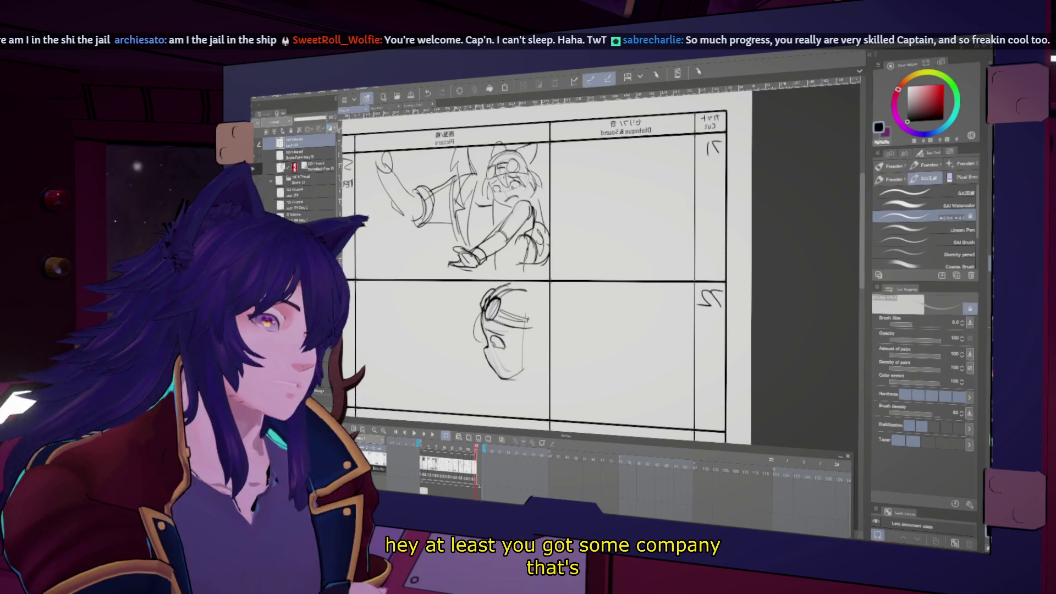
key("h")
Add detail strokes to the goggled head, switching brush size between 10 and 8
left_click_drag(657, 320, 630, 370)
key("h")
key("h")
key("h")
key("h")
mouse_move(610, 290)
left_mouse_down()
mouse_move(622, 316)
mouse_move(622, 295)
left_mouse_up()
key("h")
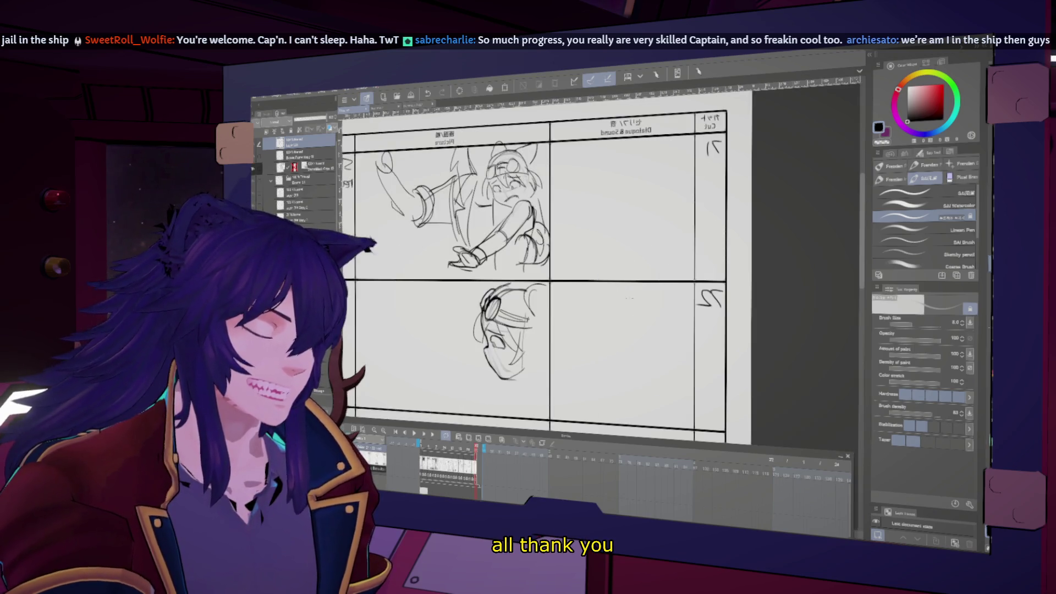
key("h")
key("bracketright")
key("h")
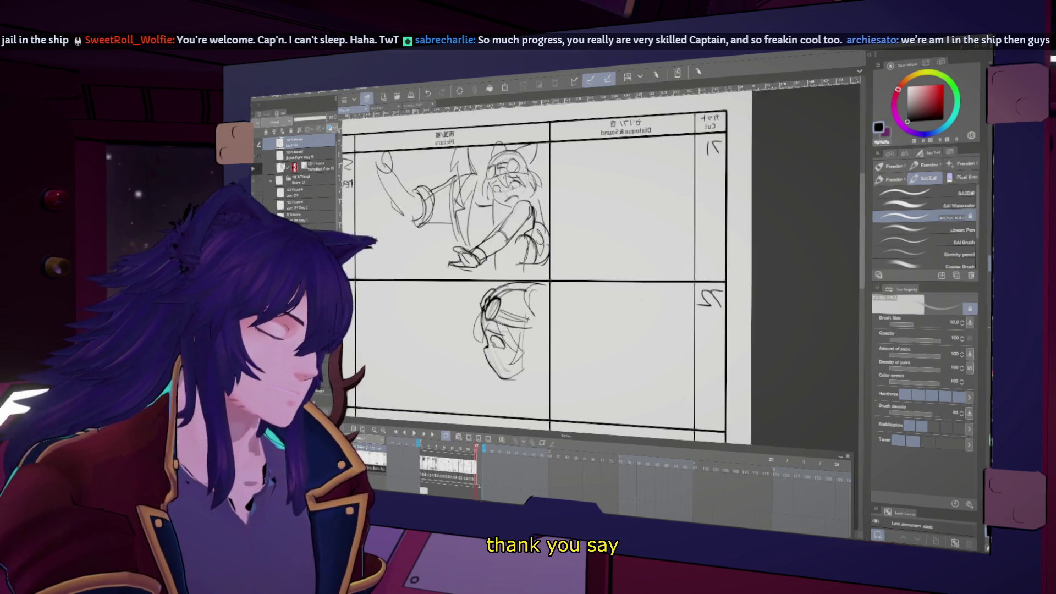
key("h")
key("bracketleft")
key("h")
key("h")
Sketch rough neck and shoulder lines below the head in cut 72
key("h")
left_click_drag(495, 275, 526, 242)
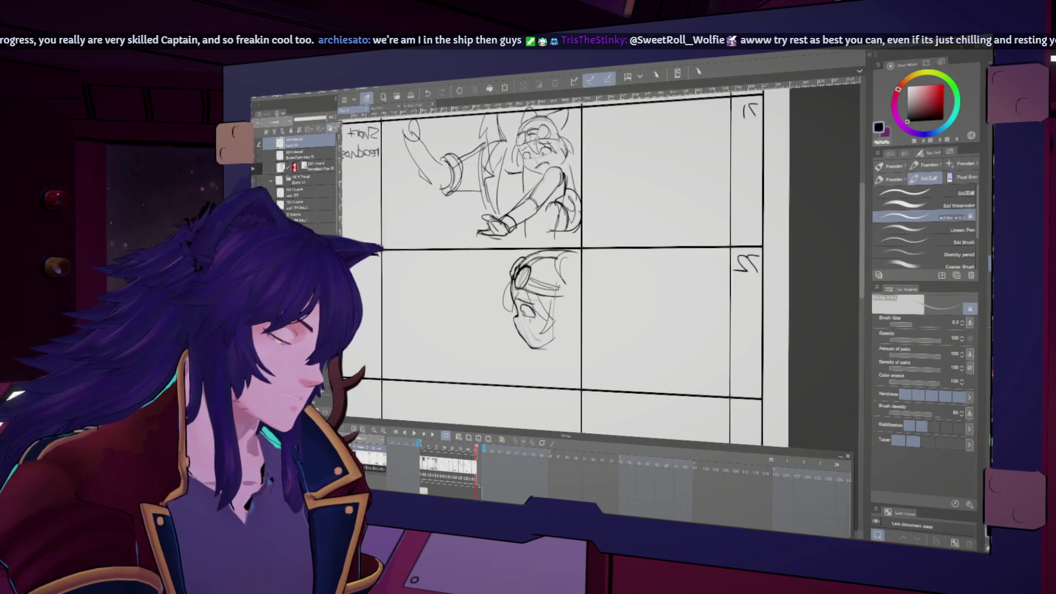
key("h")
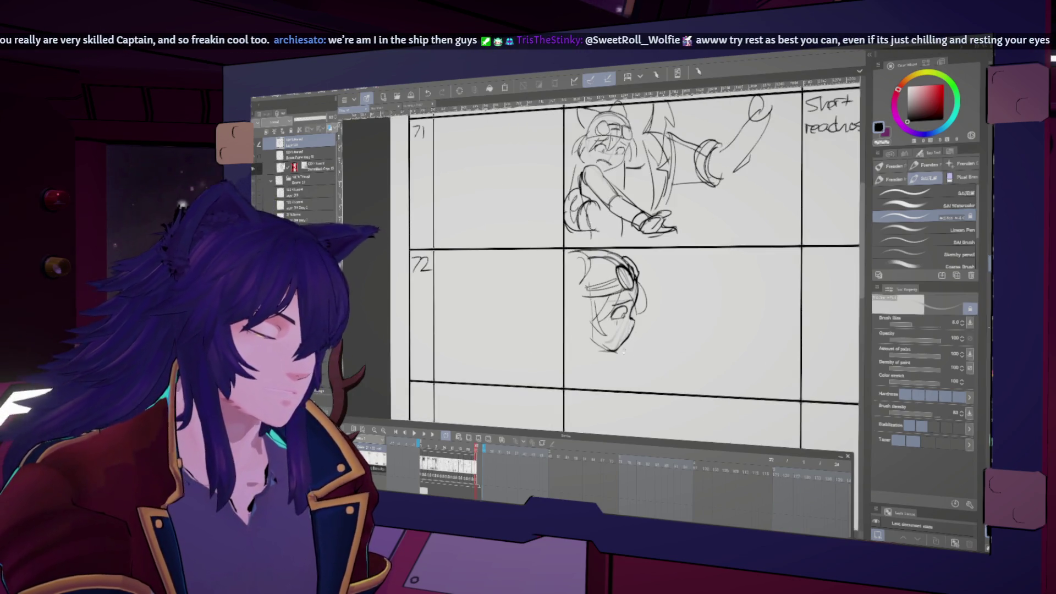
key("ctrl+z")
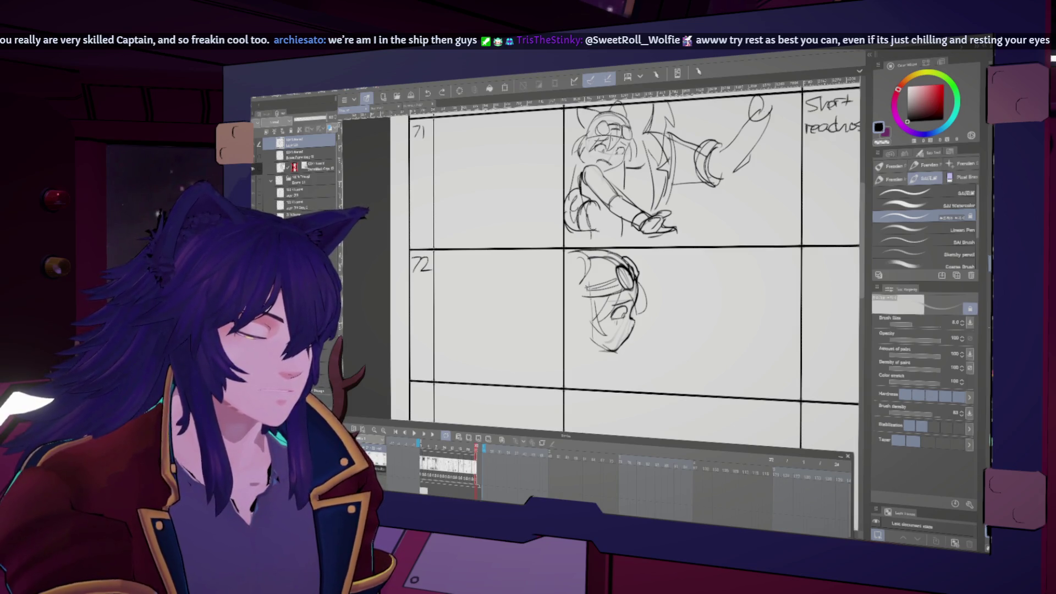
mouse_move(593, 347)
left_mouse_down()
mouse_move(611, 370)
mouse_move(605, 358)
left_mouse_up()
left_click_drag(608, 353, 610, 368)
mouse_move(584, 357)
left_mouse_down()
mouse_move(586, 373)
mouse_move(625, 382)
left_mouse_up()
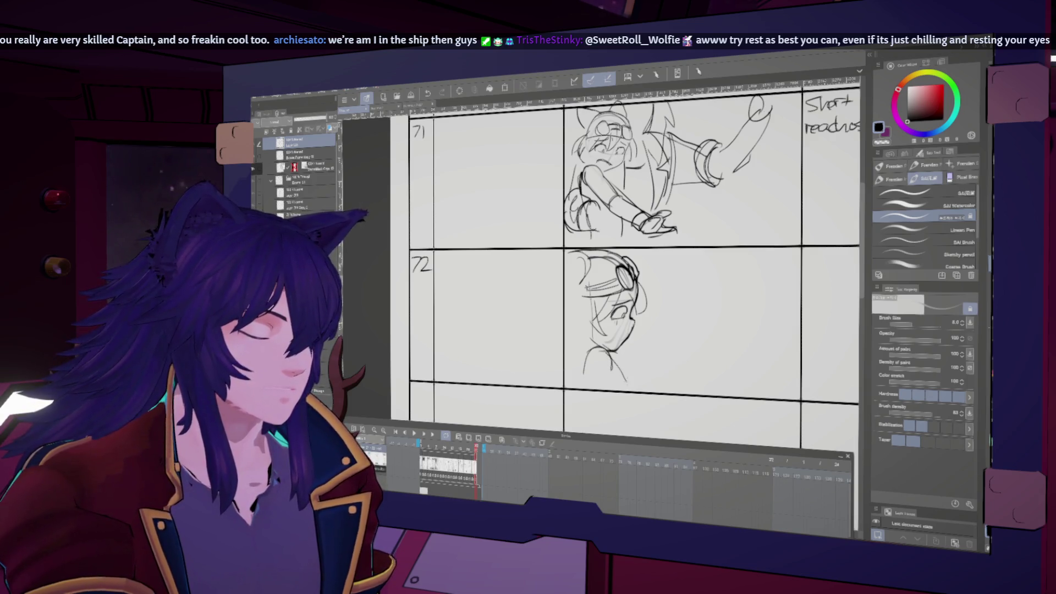
Undo a stray stroke and sketch faint lines beside the goggled head in cut 72, checking in mirrored view
key("h")
key("h")
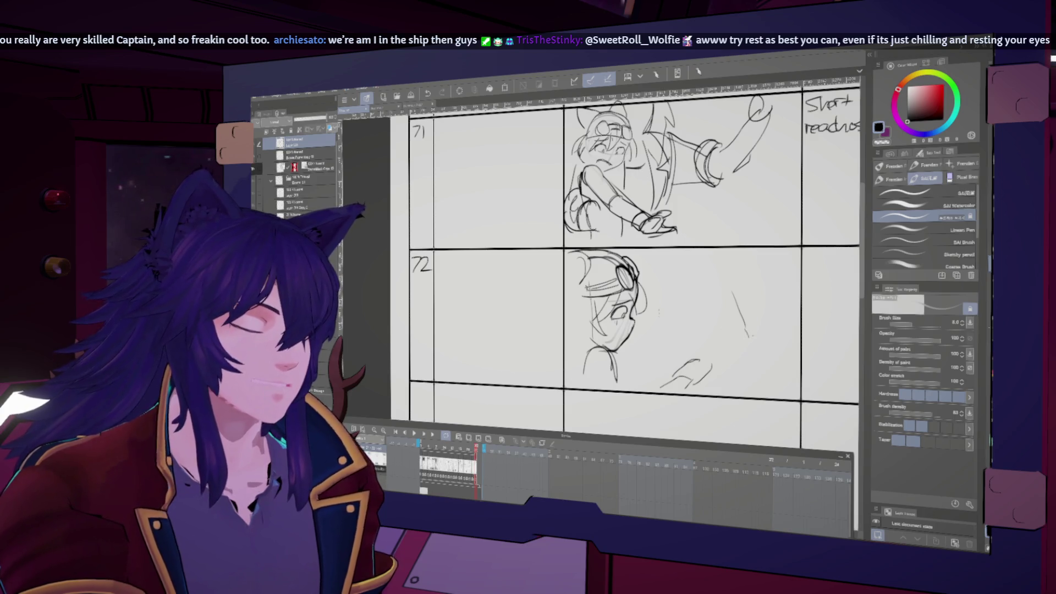
key("ctrl+z")
key("ctrl+z")
key("h")
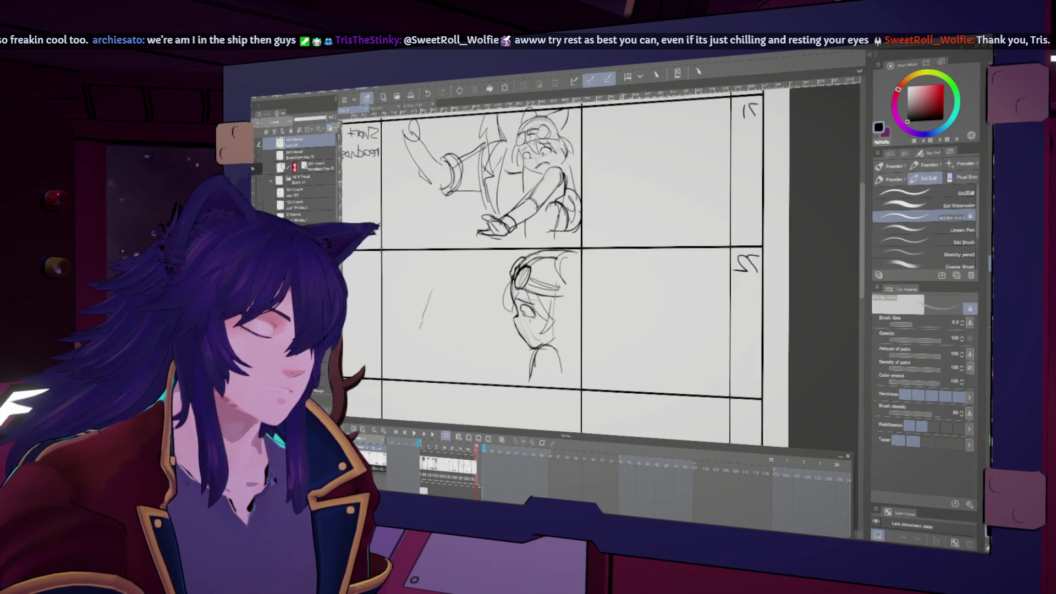
key("h")
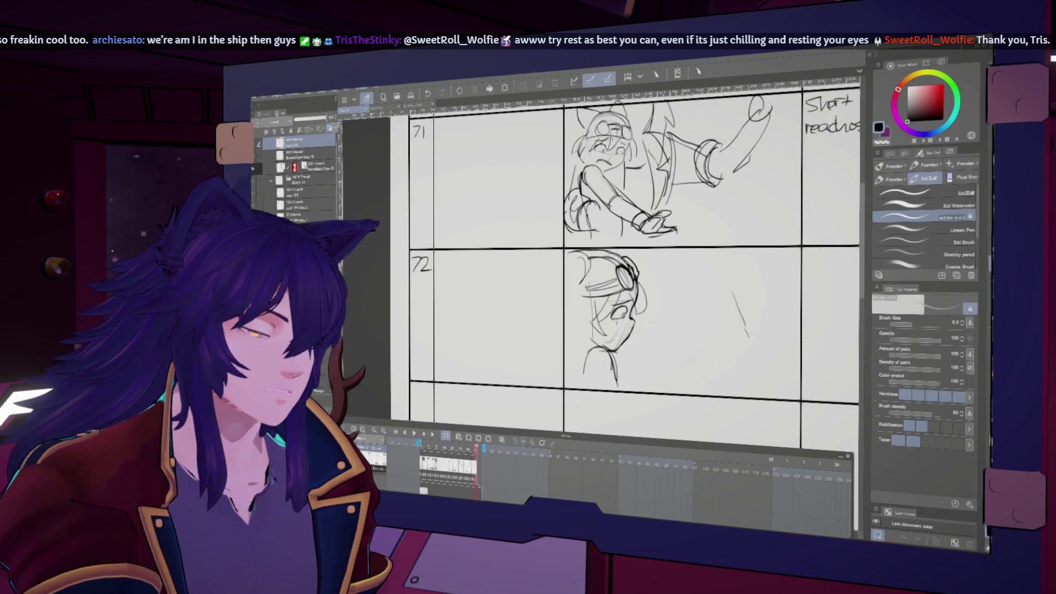
key("h")
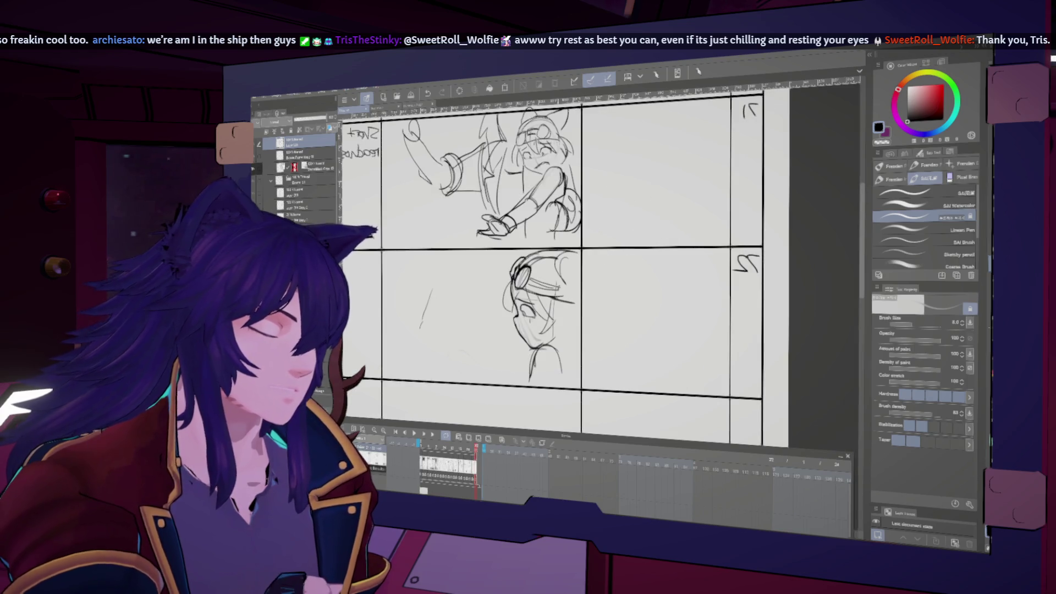
left_click_drag(552, 307, 546, 344)
key("h")
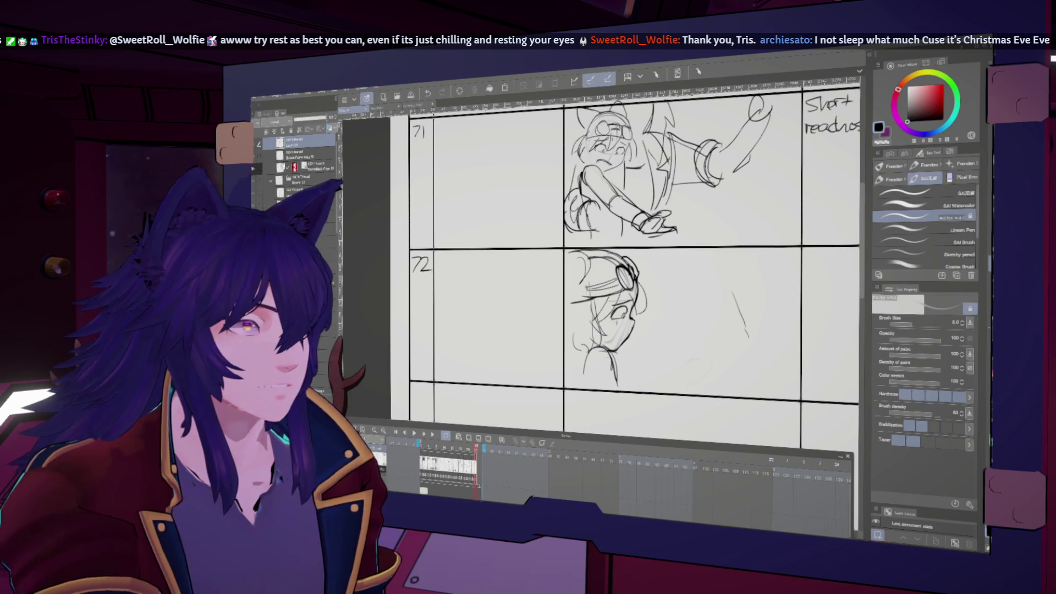
key("h")
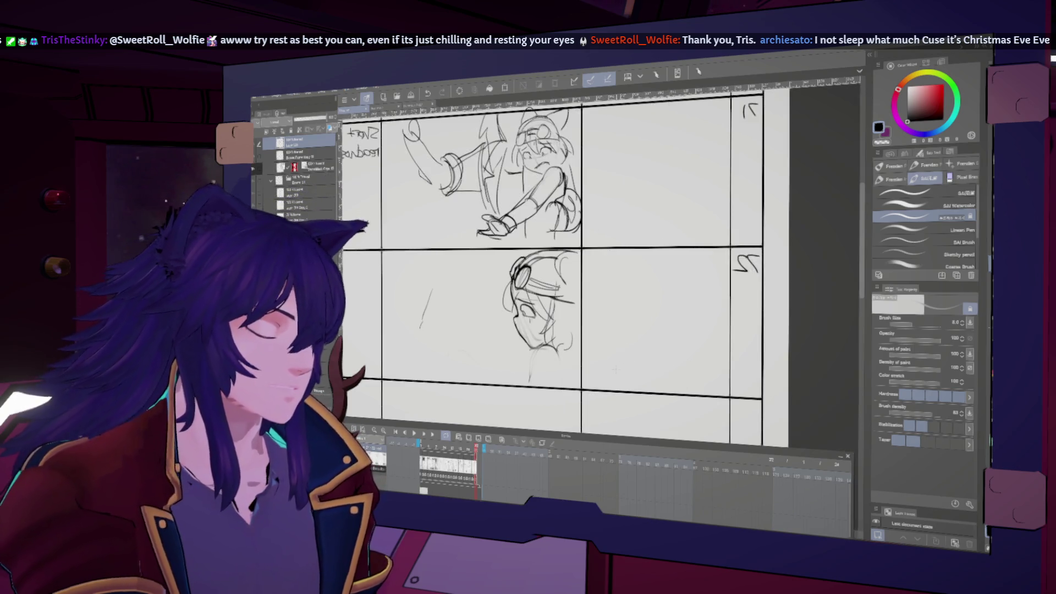
left_click_drag(549, 345, 530, 374)
key("h")
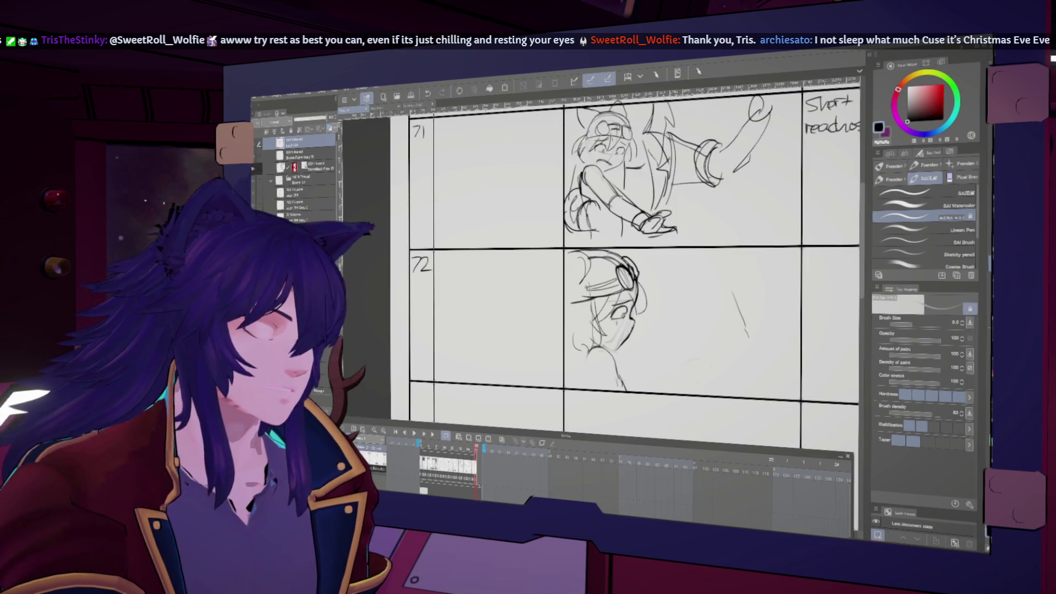
key("h")
key("h")
key("h")
key("h")
Try Liquify warping on the sketch, then return to the pencil brush
key("j")
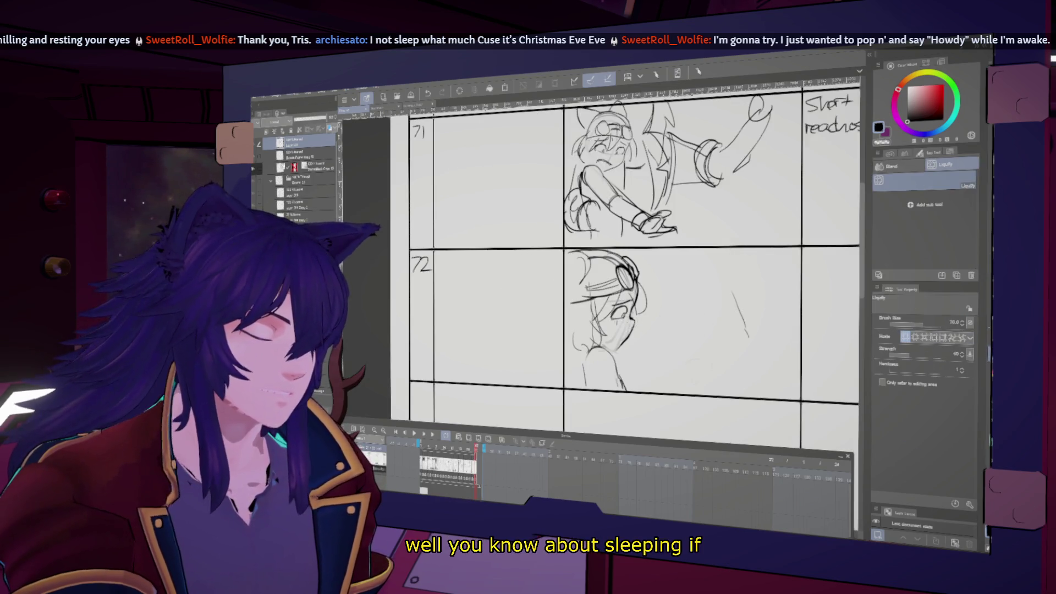
key("h")
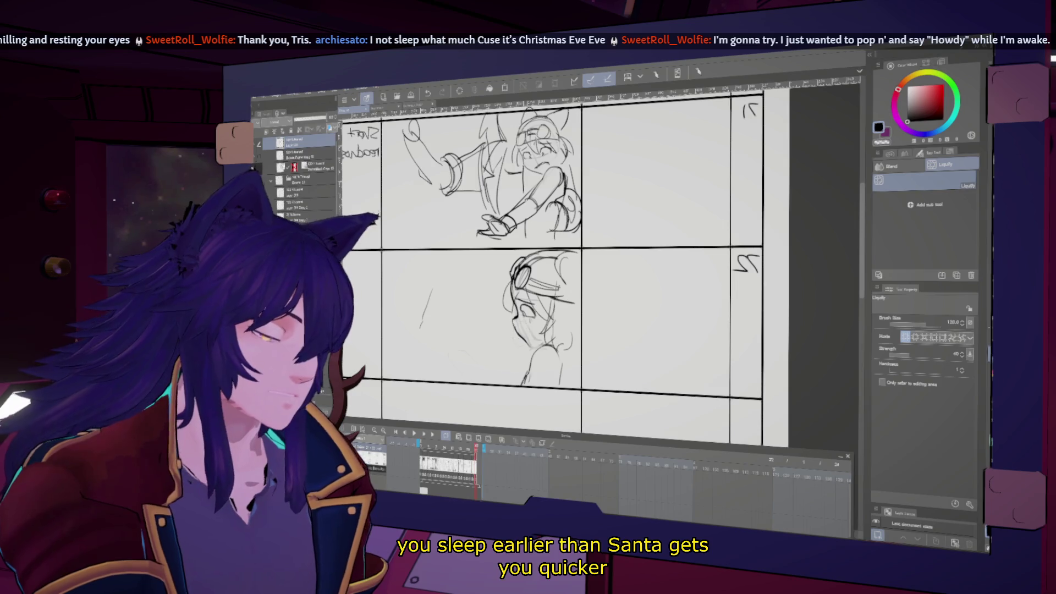
key("h")
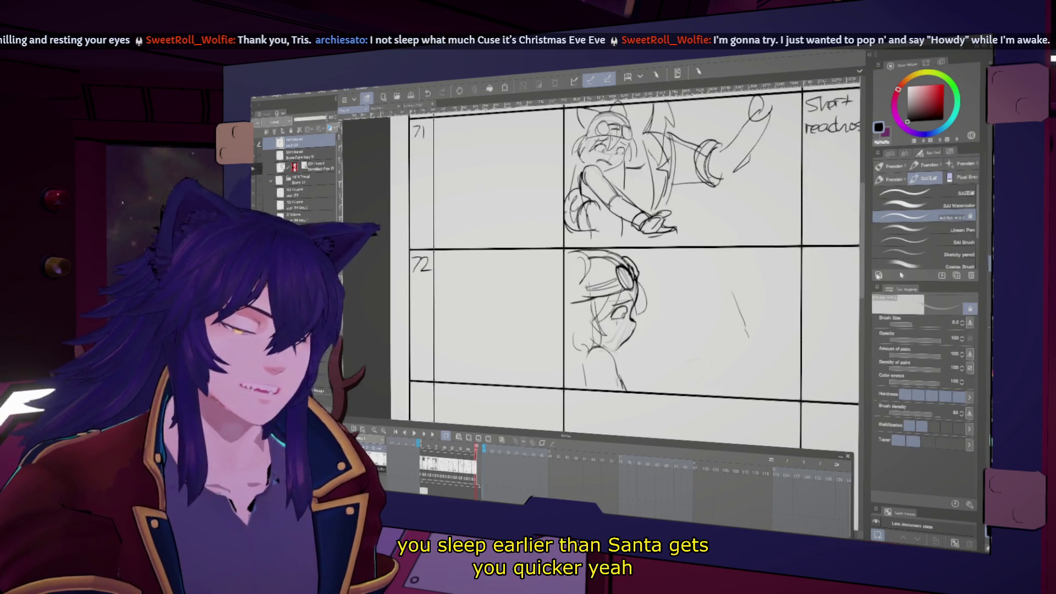
key("b")
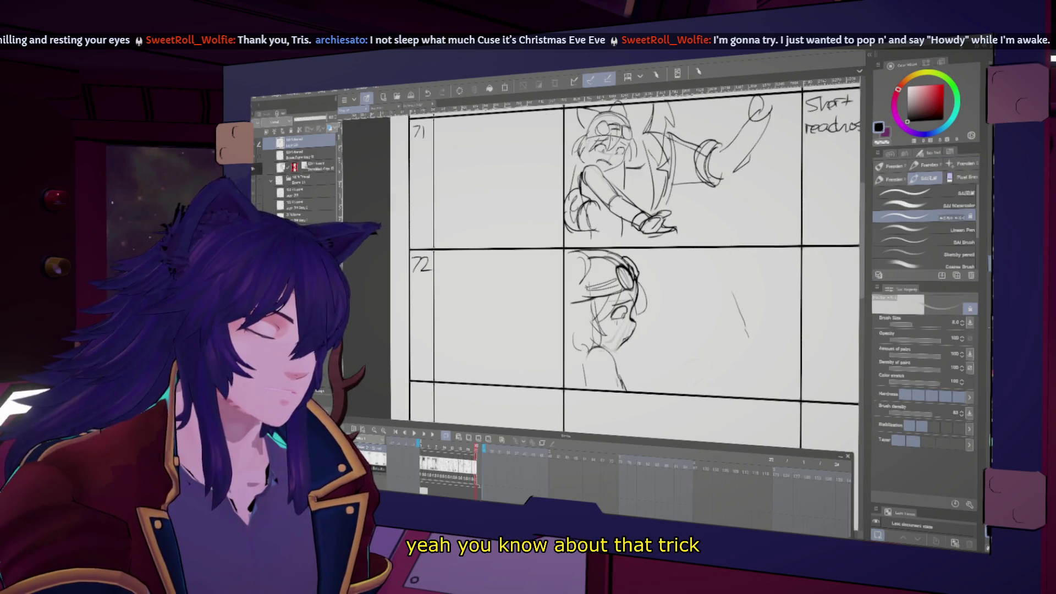
key("h")
key("h")
mouse_move(640, 361)
left_mouse_down()
mouse_move(613, 378)
mouse_move(628, 371)
left_mouse_up()
key("h")
key("h")
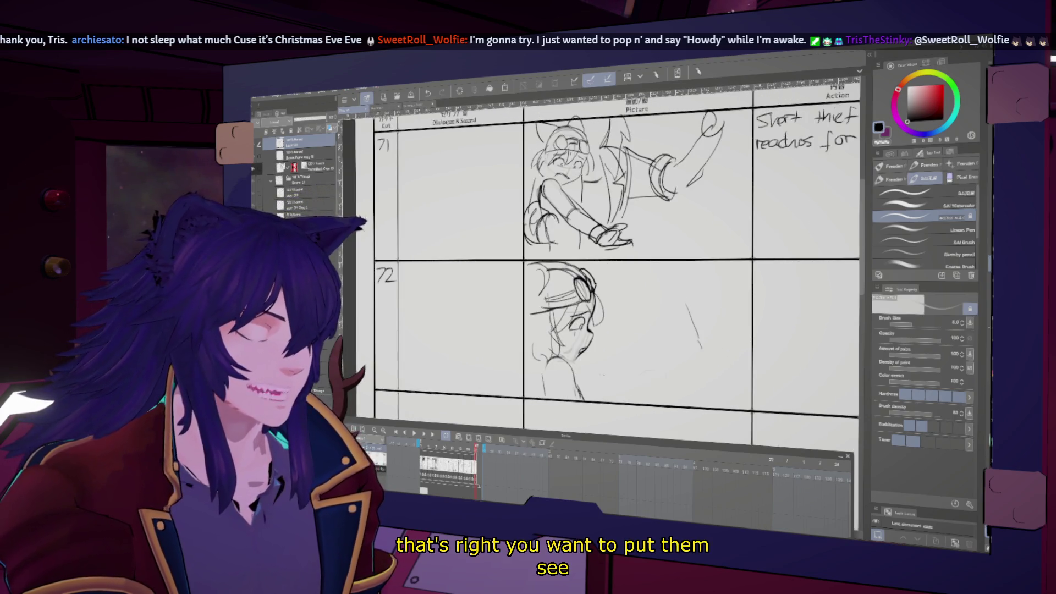
key("h")
key("h")
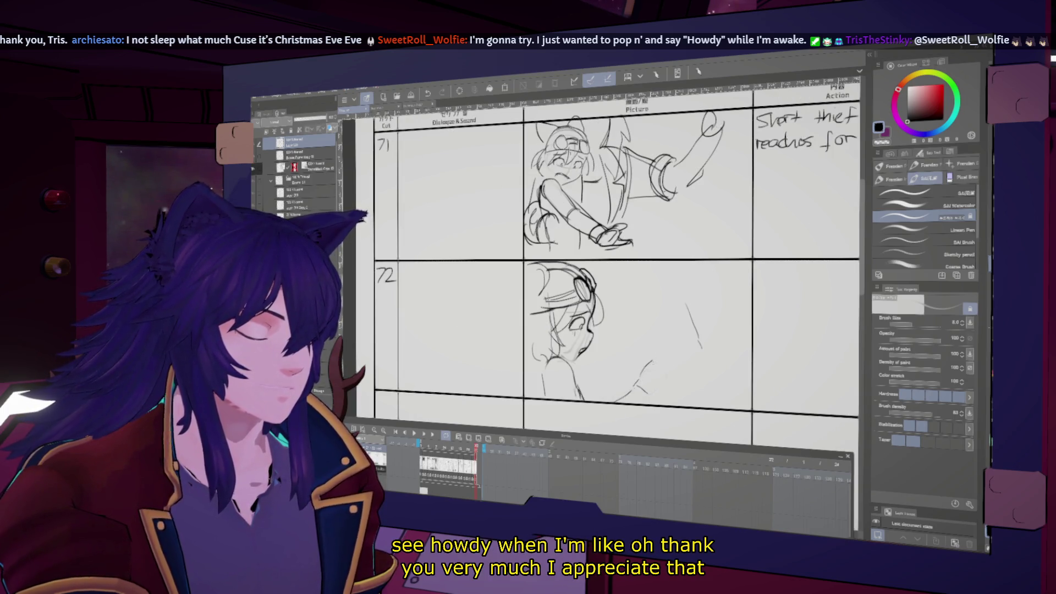
At brush size 10, sketch the raised hand and motion marks, then drop back to size 8
key("bracketright")
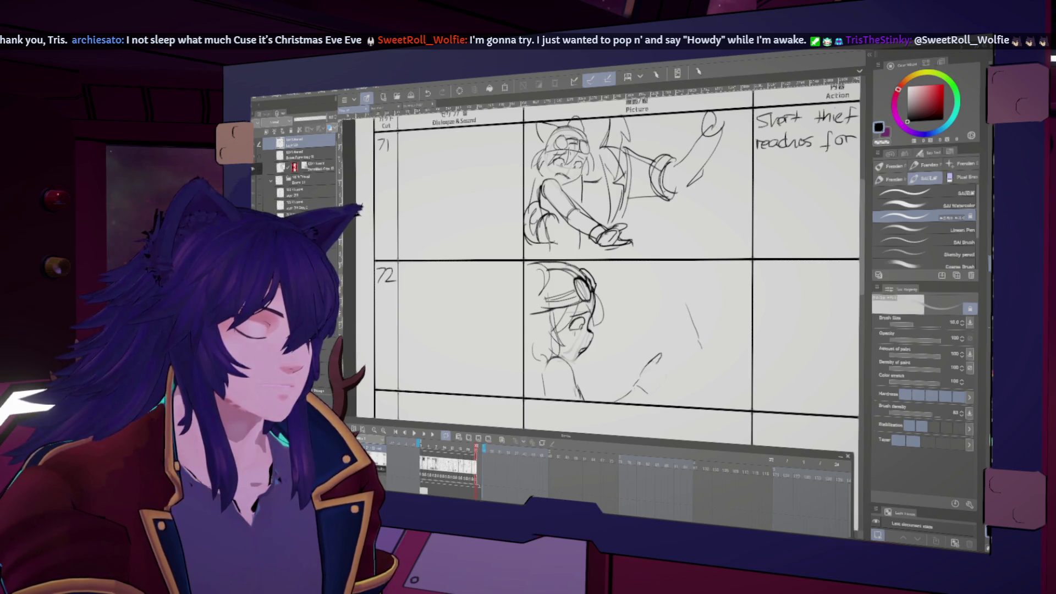
left_click_drag(668, 362, 673, 374)
key("h")
left_click_drag(472, 363, 483, 373)
key("h")
left_click_drag(636, 367, 639, 380)
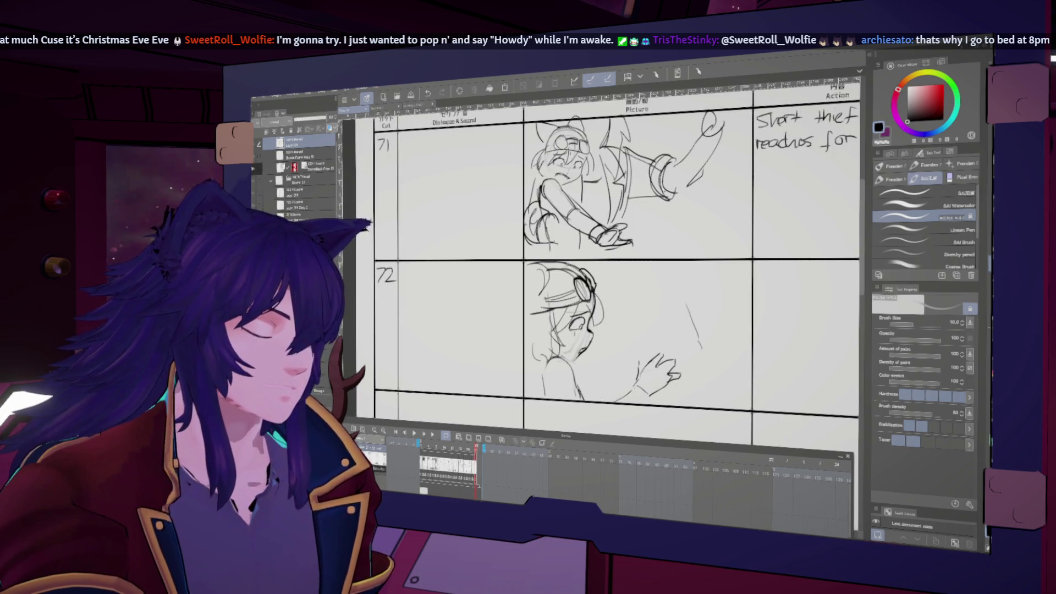
left_click_drag(674, 295, 708, 359)
key("bracketleft")
key("h")
key("h")
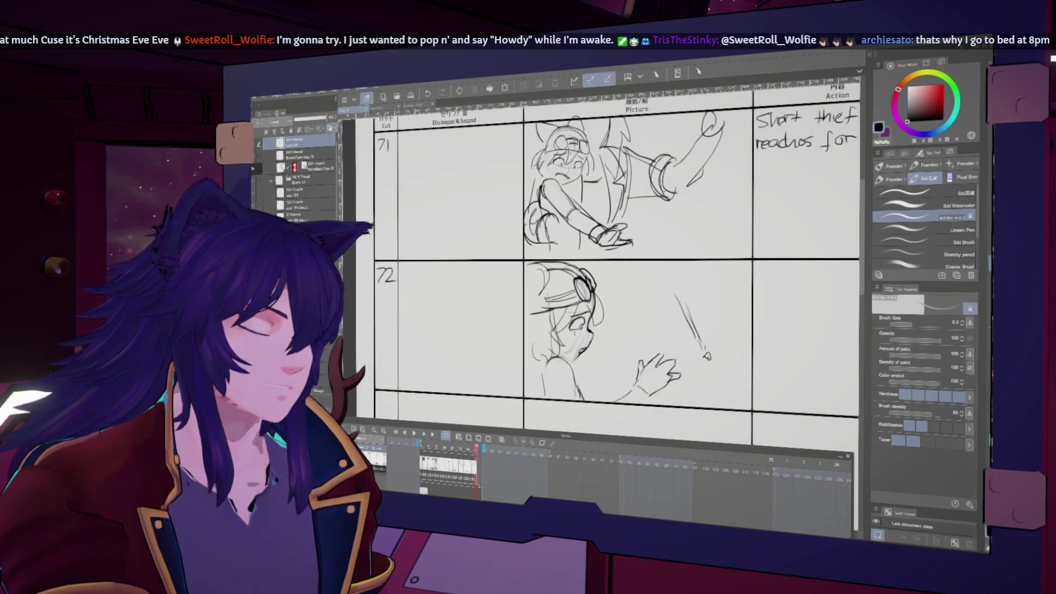
key("h")
key("h")
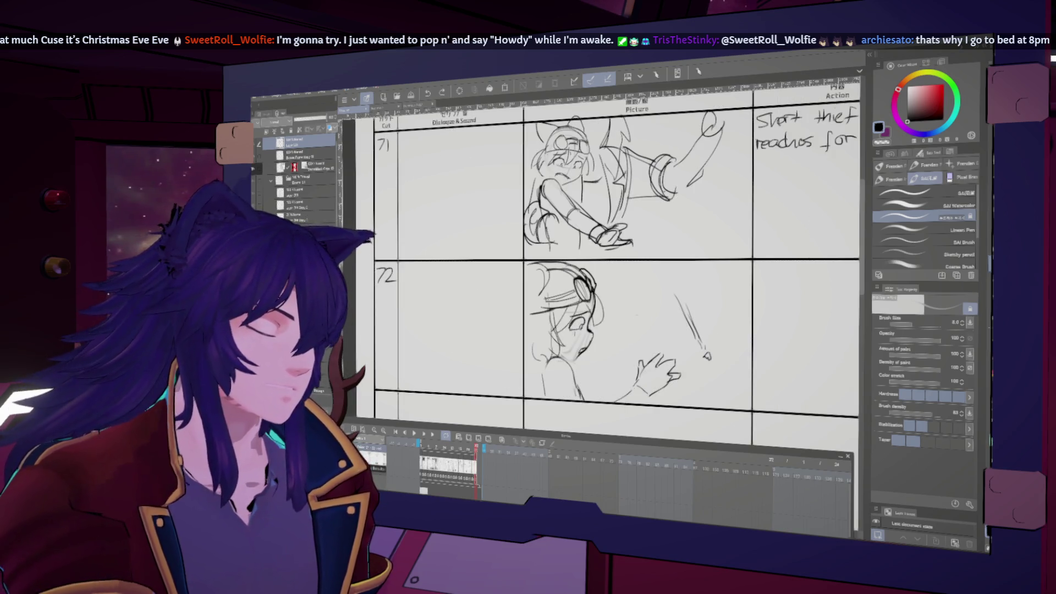
Draw an arc, a small curl and a long sweeping arc, then begin the Action note
mouse_move(605, 299)
left_mouse_down()
mouse_move(660, 333)
mouse_move(615, 360)
mouse_move(627, 289)
left_mouse_up()
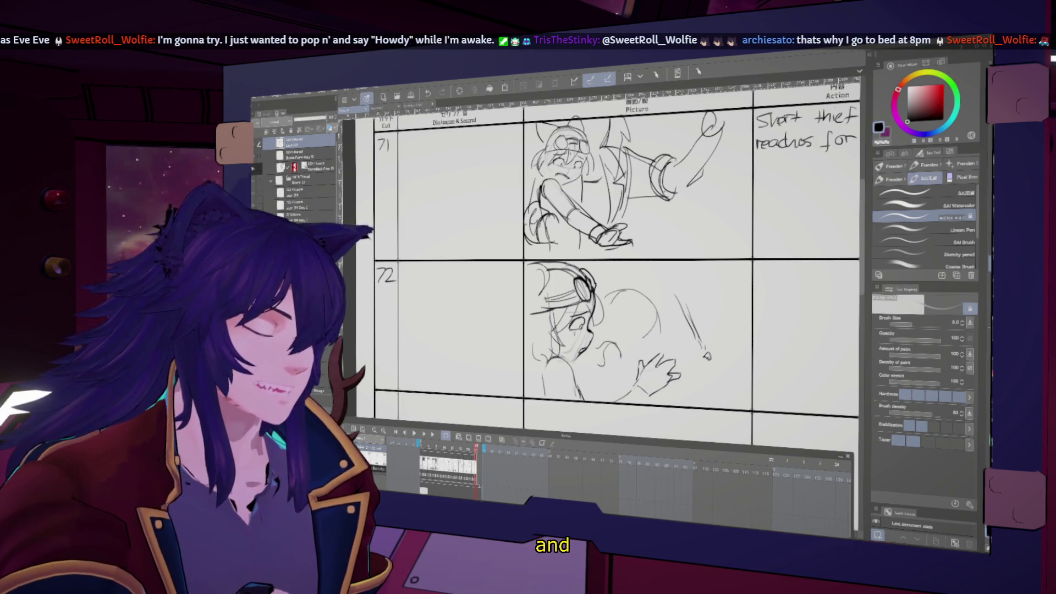
left_click_drag(619, 355, 631, 366)
key("h")
key("h")
key("bracketleft")
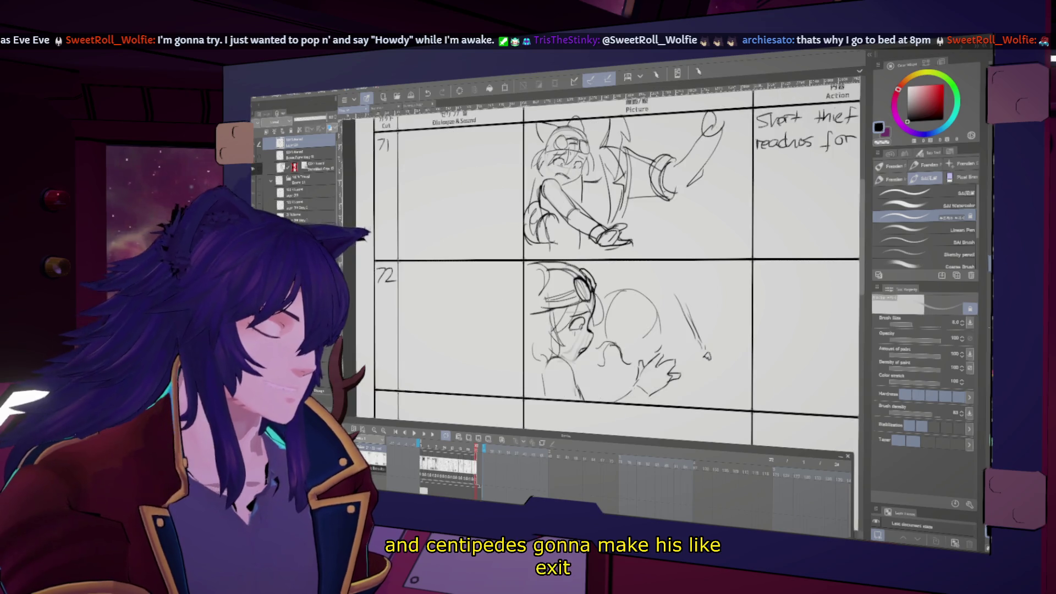
mouse_move(623, 271)
left_mouse_down()
mouse_move(728, 293)
mouse_move(749, 330)
mouse_move(666, 334)
mouse_move(657, 380)
mouse_move(632, 400)
left_mouse_up()
left_click_drag(640, 305, 770, 314)
Handwrite cut 72's Action note through 'both the treasure and the creature fade into darkness'
left_click_drag(774, 307, 778, 315)
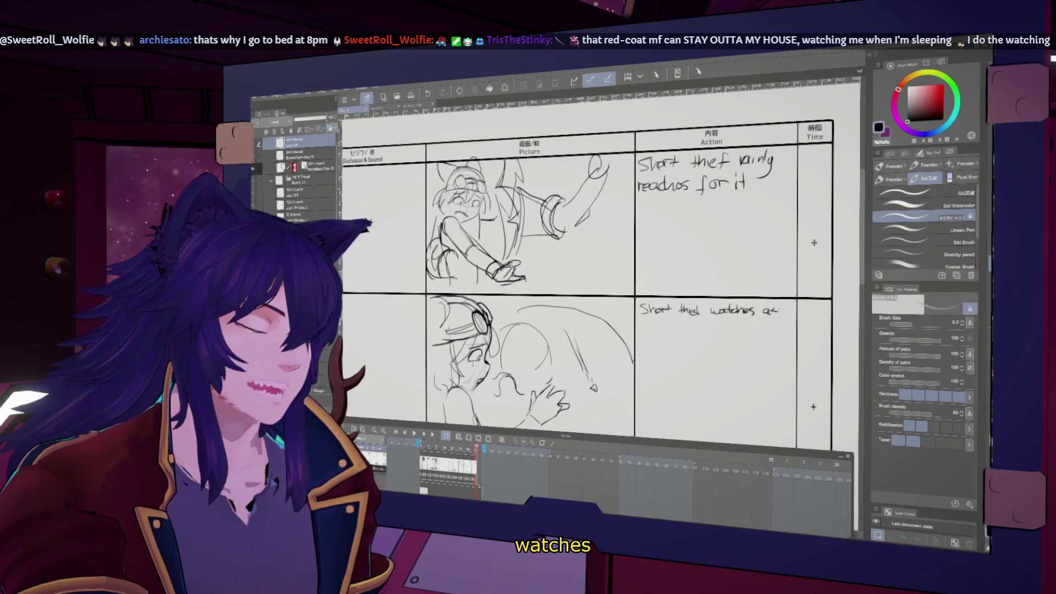
left_click_drag(641, 324, 770, 336)
left_click_drag(642, 342, 645, 350)
left_click_drag(647, 342, 675, 352)
left_click_drag(676, 349, 775, 355)
left_click_drag(655, 365, 688, 365)
scroll(610, 264, "up", 4)
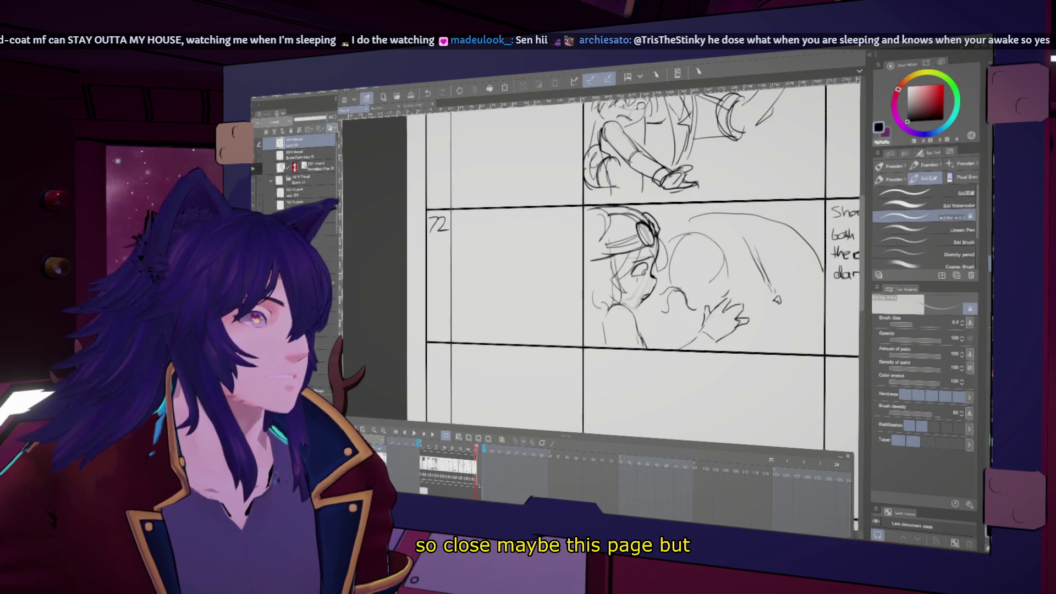
scroll(633, 264, "down", 5)
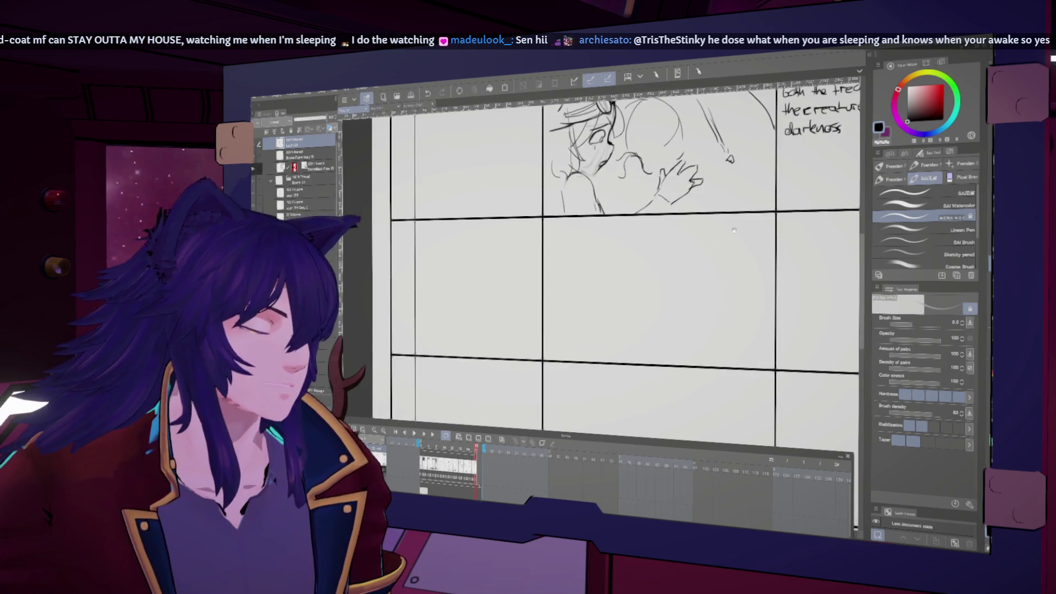
Write the cut number 73 beside the next panel
scroll(633, 264, "up", 3)
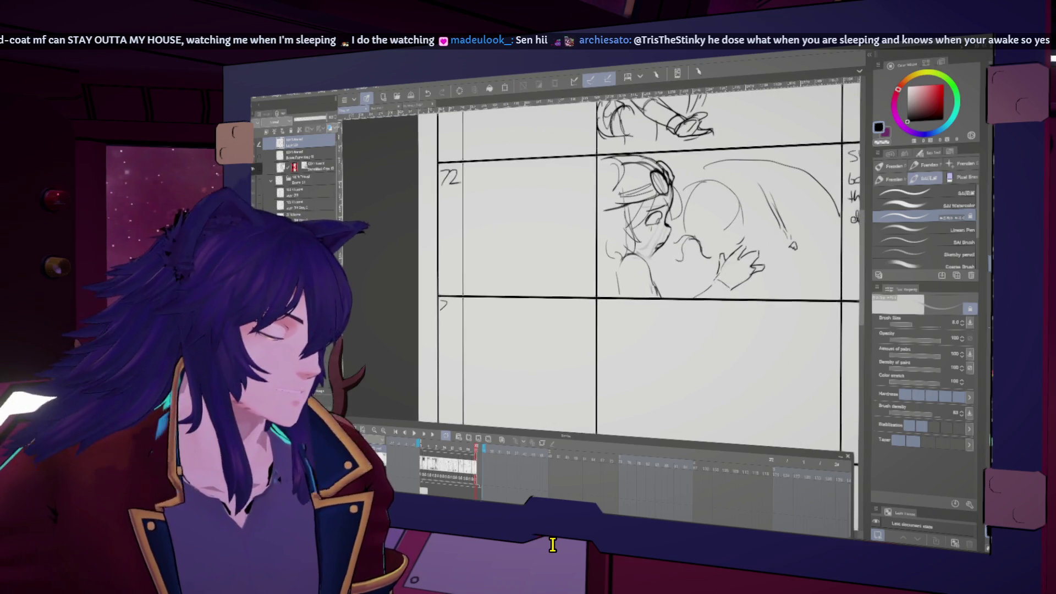
left_click_drag(450, 301, 453, 313)
mouse_move(660, 275)
left_mouse_down()
mouse_move(594, 196)
mouse_move(631, 246)
mouse_move(633, 287)
left_mouse_up()
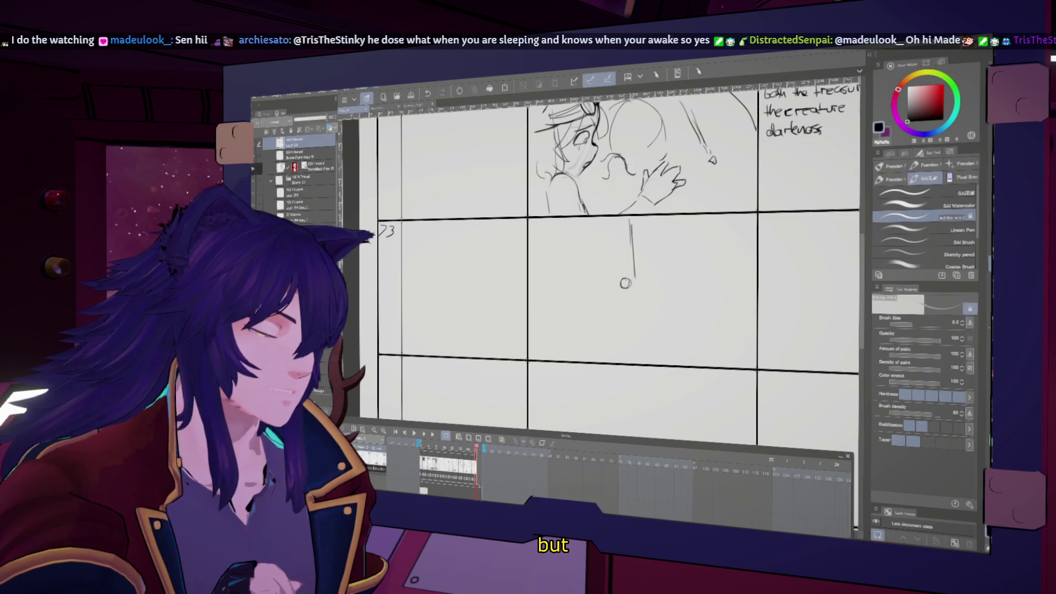
Sketch a long vertical rope with a small figure hanging from it, undoing the last stroke
left_click_drag(634, 259, 632, 280)
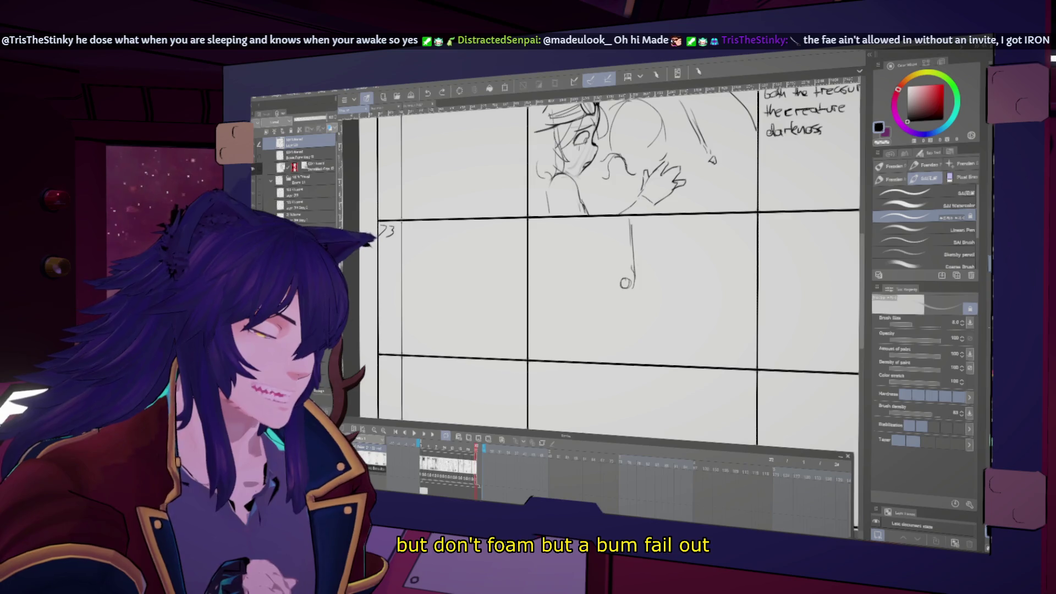
left_click_drag(637, 270, 638, 285)
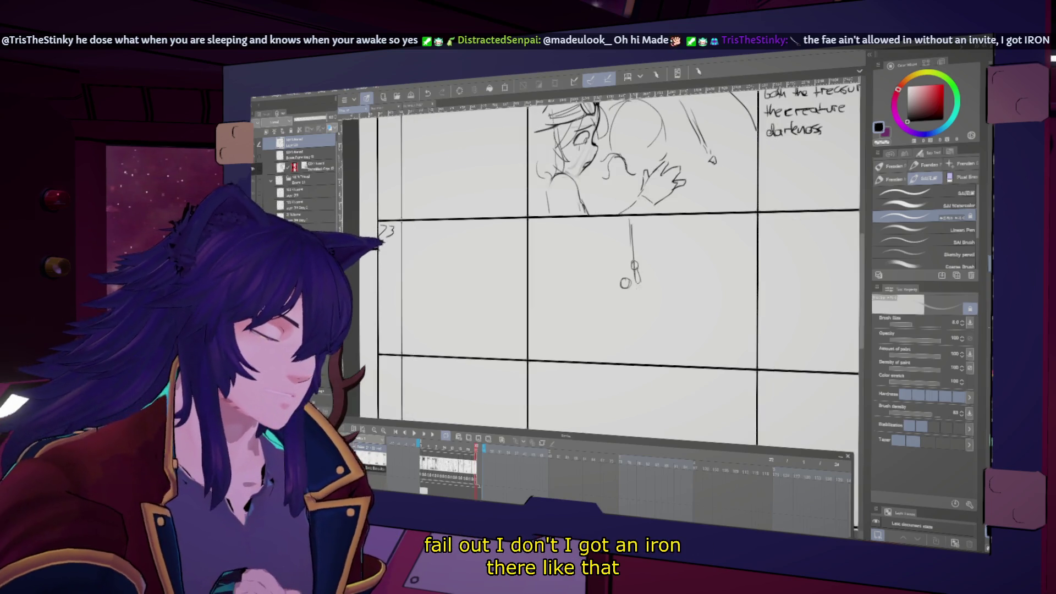
left_click_drag(636, 281, 635, 292)
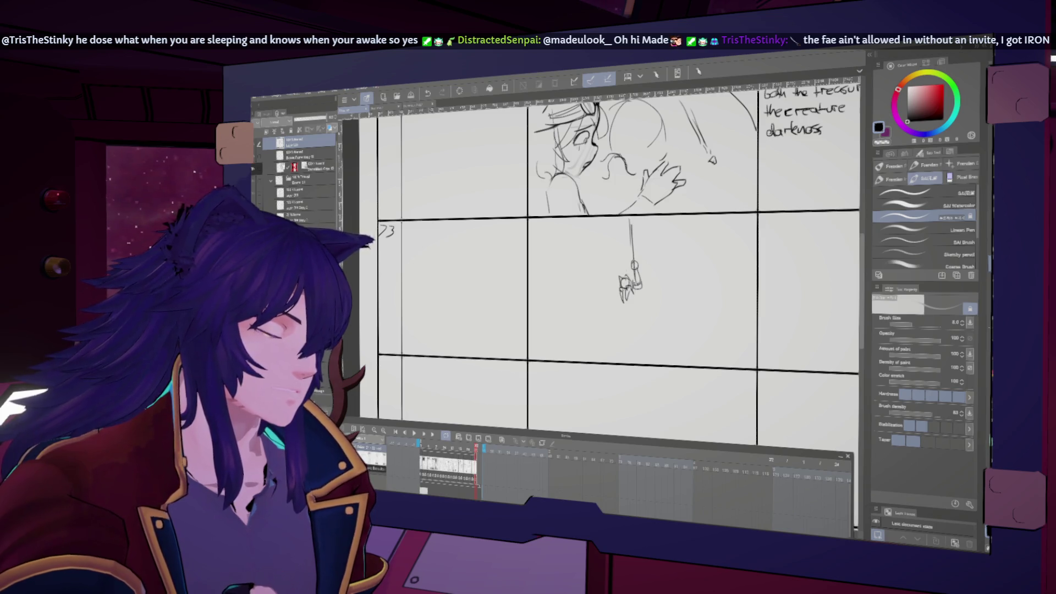
key("ctrl+shift+h")
key("ctrl+z")
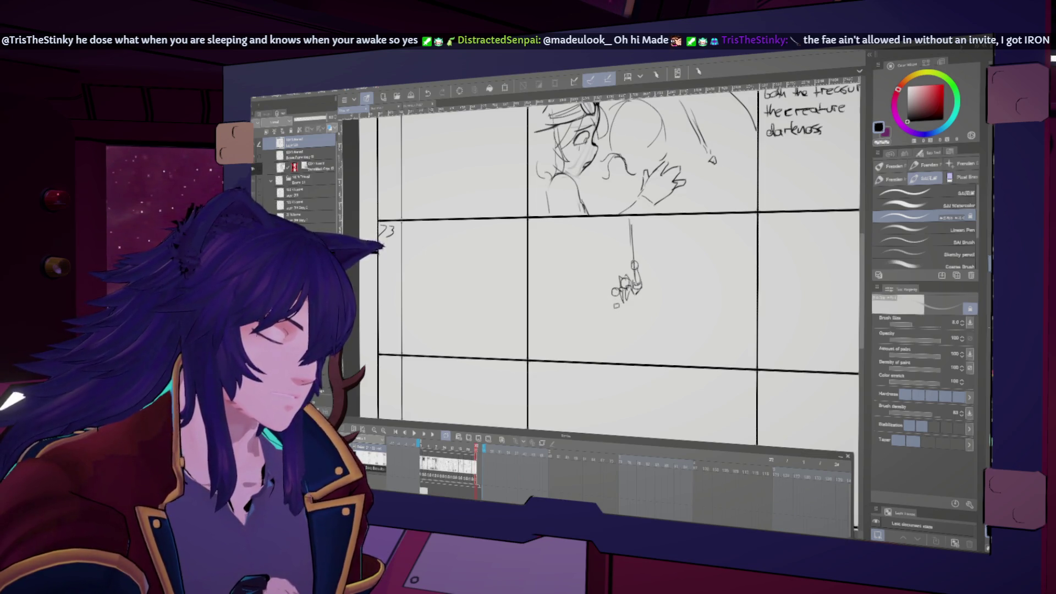
mouse_move(616, 295)
left_mouse_down()
mouse_move(626, 318)
mouse_move(635, 307)
mouse_move(639, 334)
mouse_move(650, 316)
left_mouse_up()
key("ctrl+z")
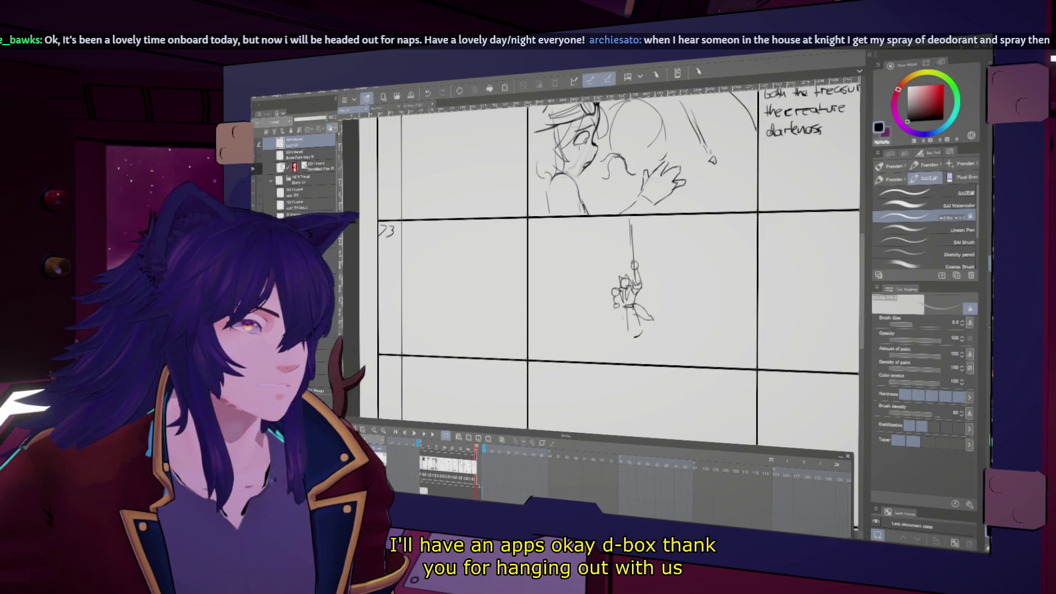
Rework the hanging figure's cloak and lower strokes, undoing a misplaced line and checking mirrored
scroll(616, 263, "up", 1)
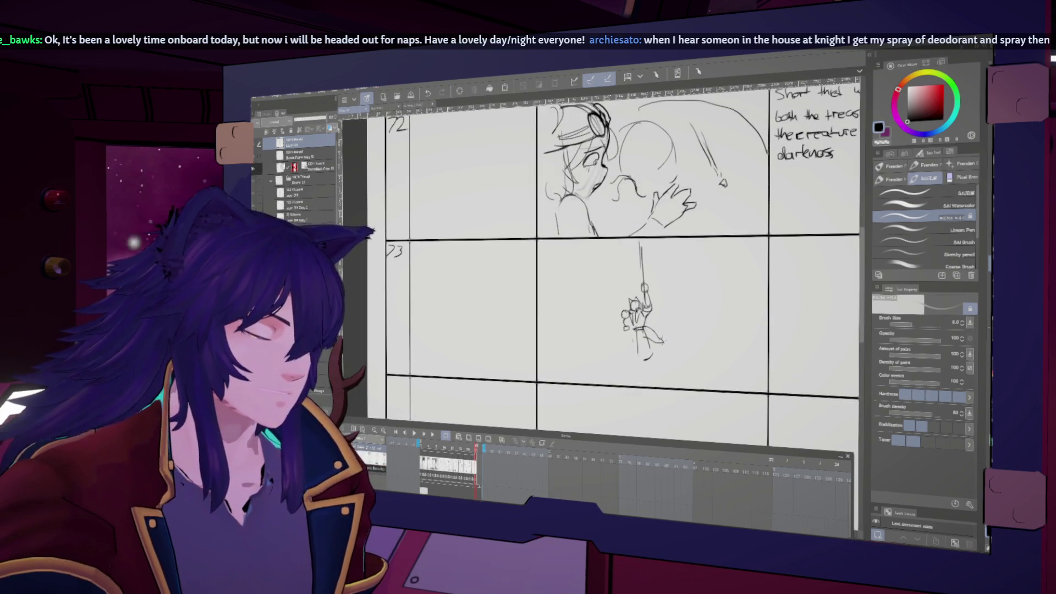
mouse_move(652, 343)
left_mouse_down()
mouse_move(660, 336)
mouse_move(662, 346)
left_mouse_up()
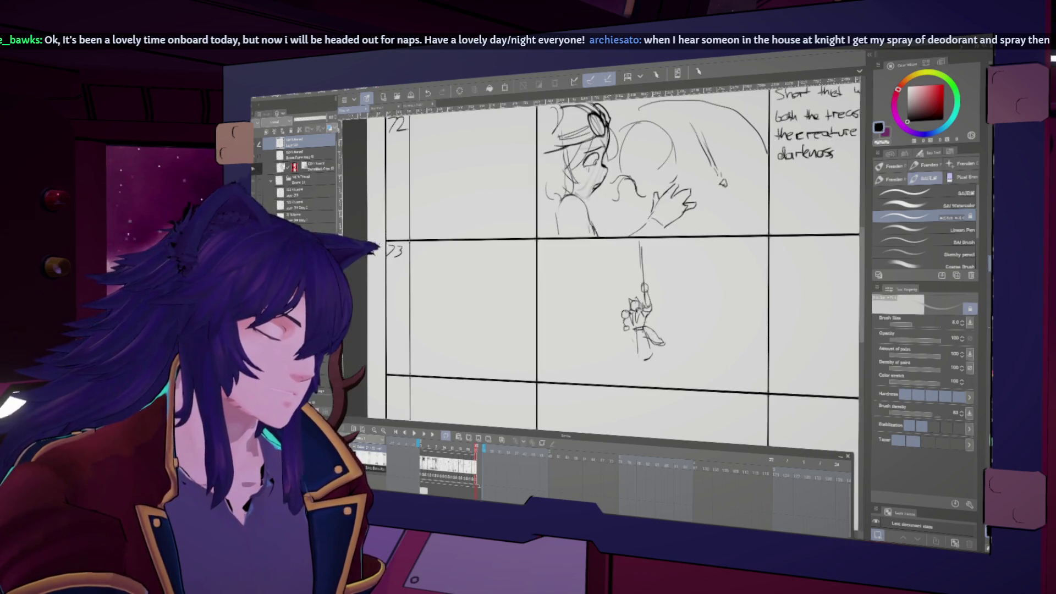
left_click_drag(643, 357, 639, 377)
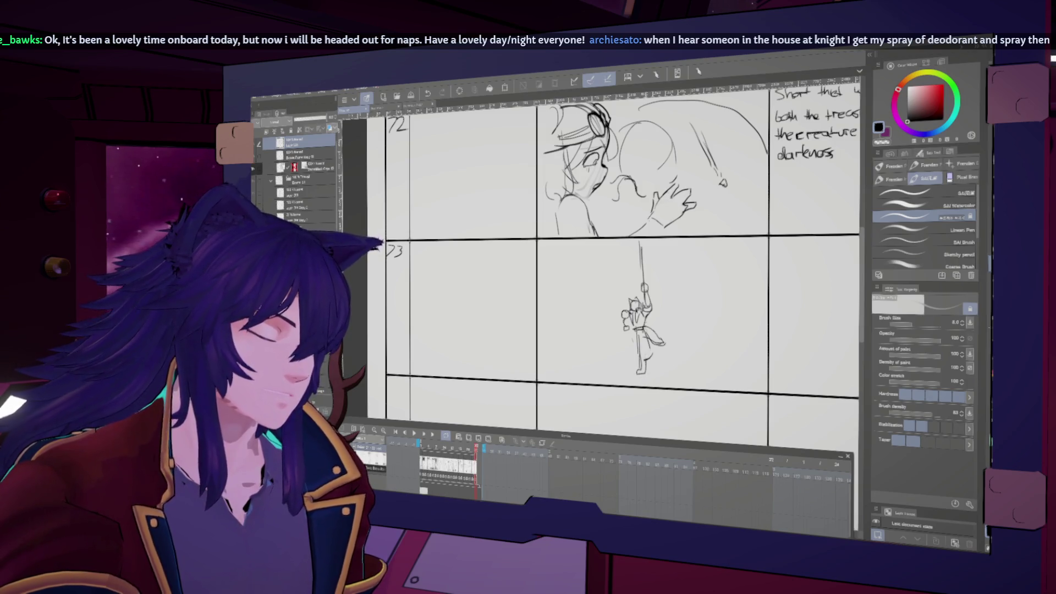
key("ctrl+z")
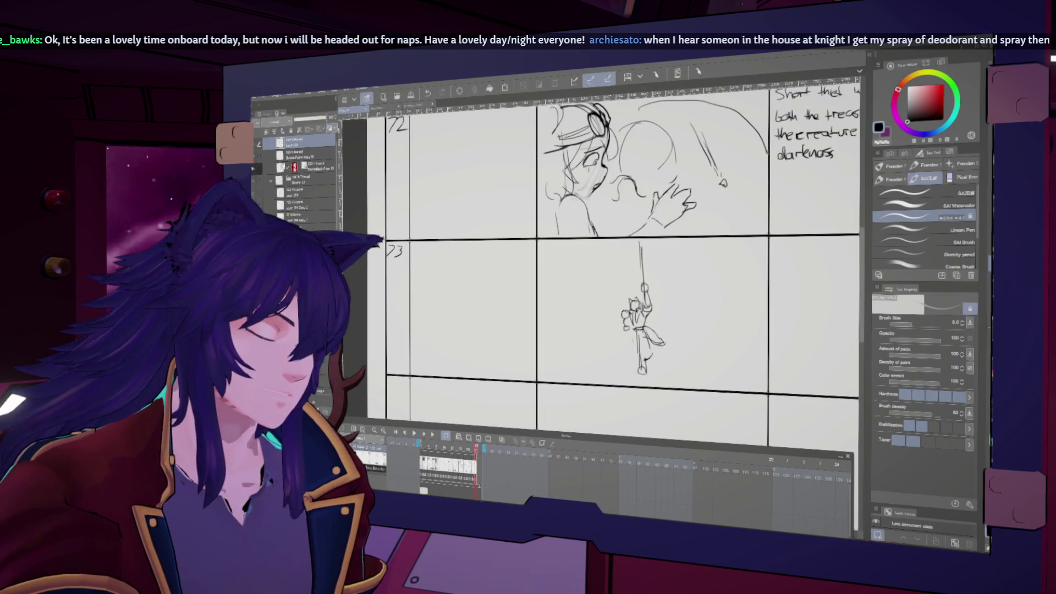
scroll(608, 261, "up", 1)
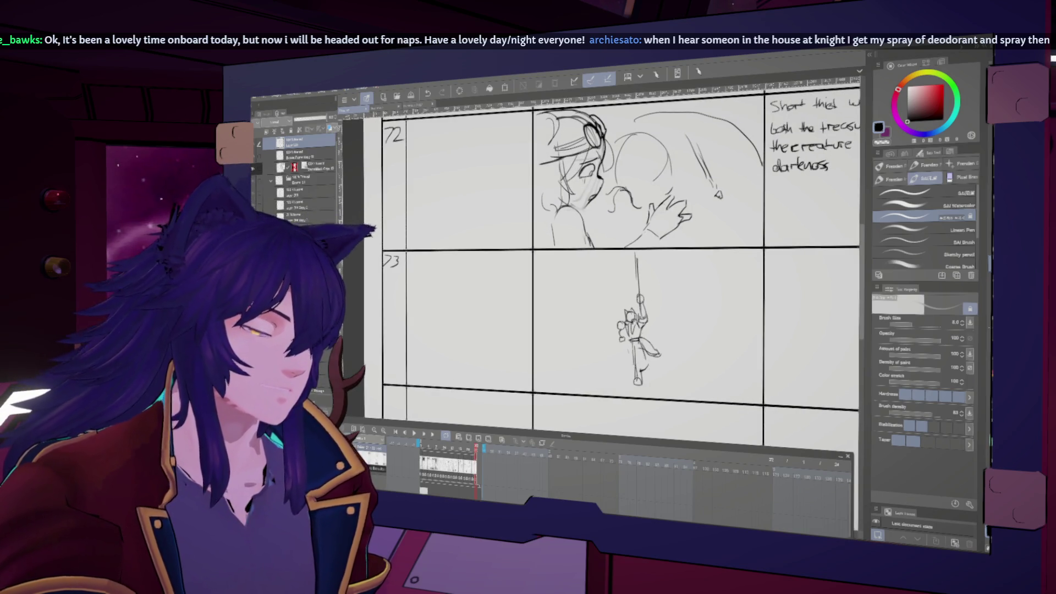
key("h")
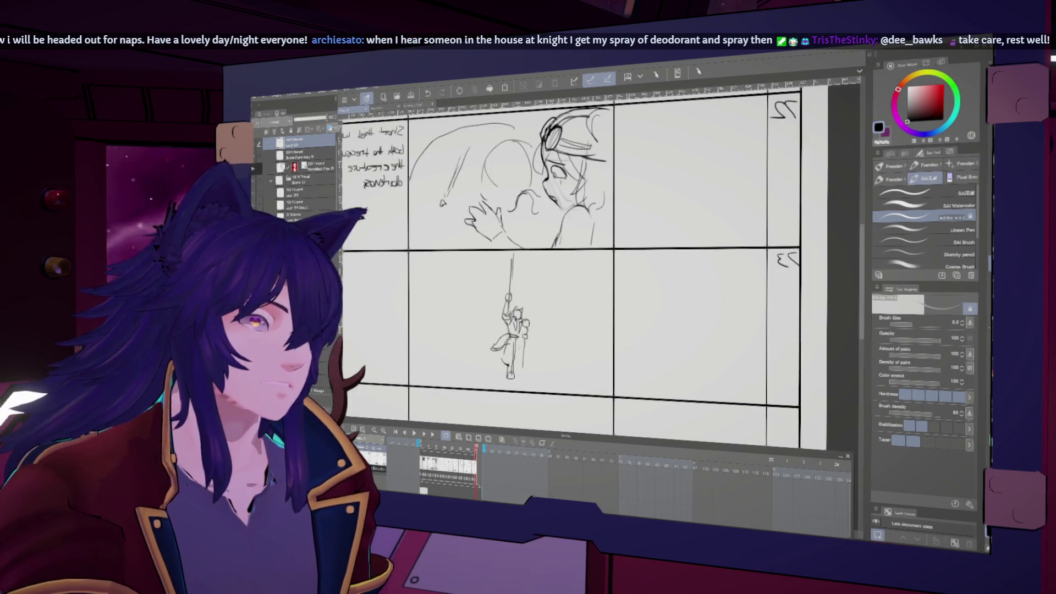
key("h")
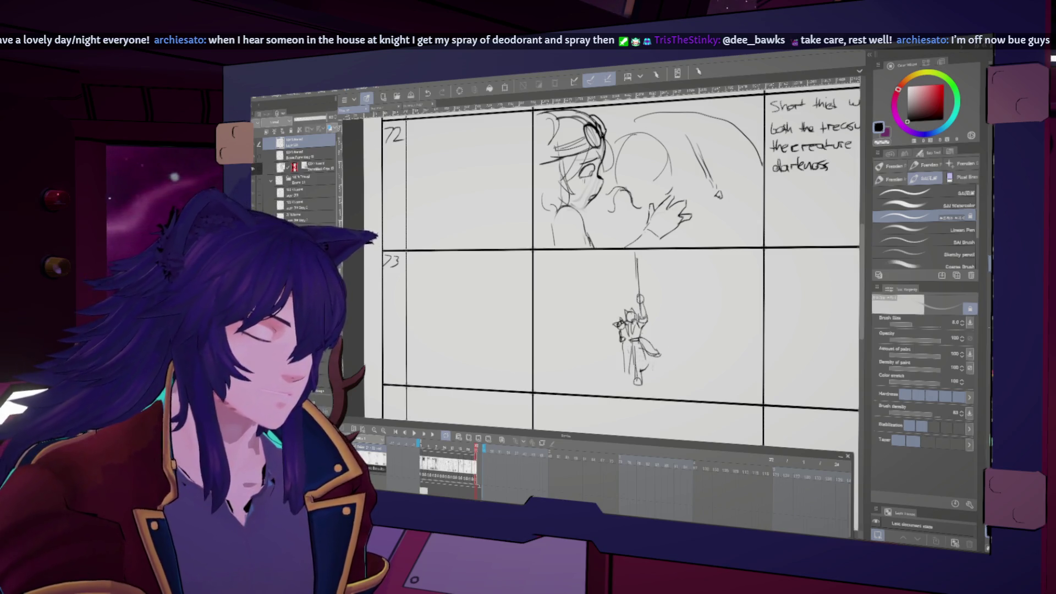
mouse_move(660, 364)
left_mouse_down()
mouse_move(662, 378)
mouse_move(616, 372)
left_mouse_up()
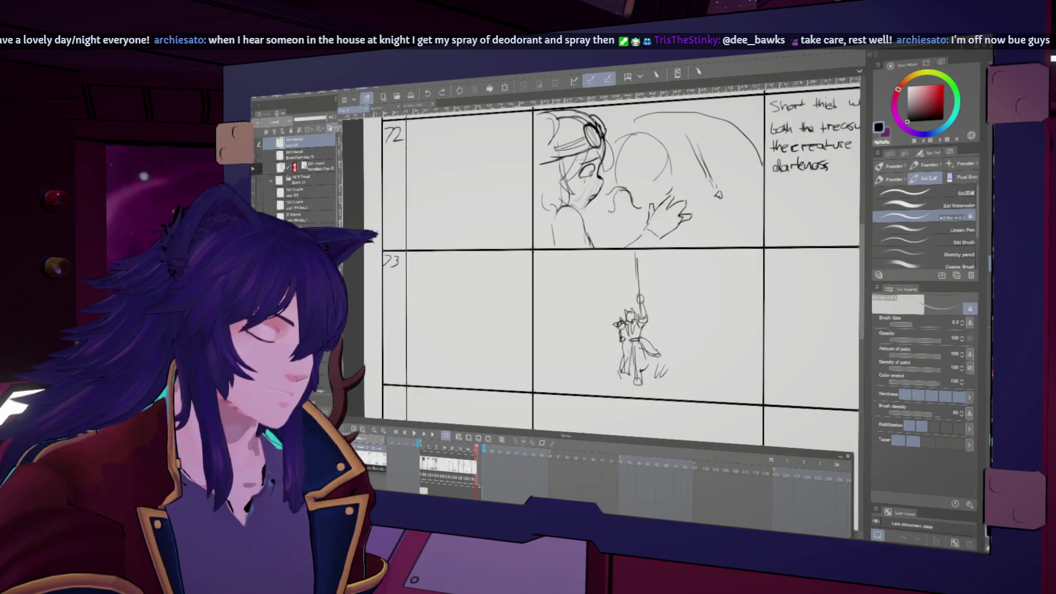
key("h")
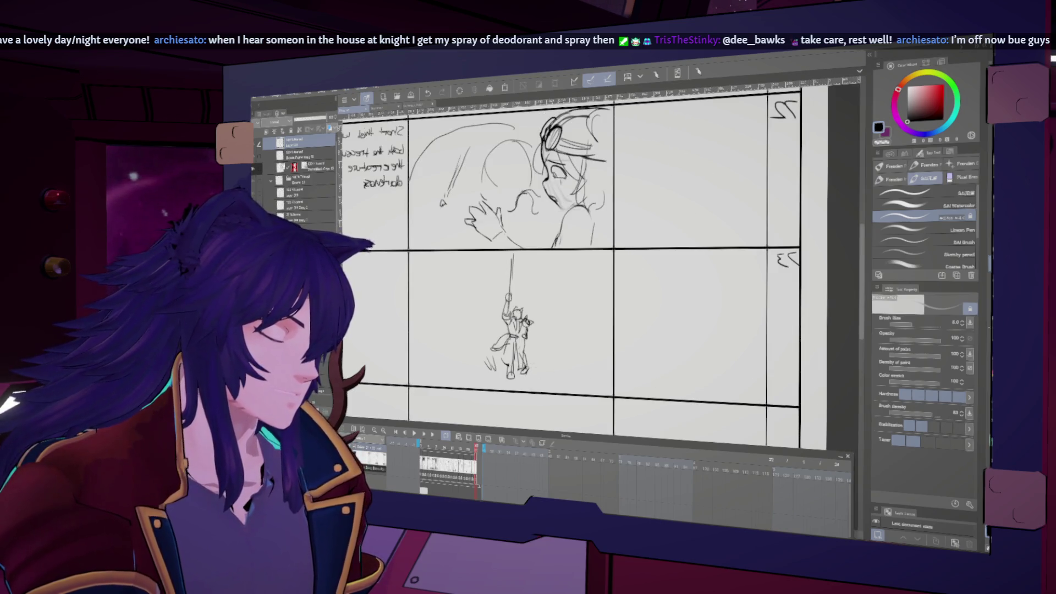
key("h")
Add scribbled grass lines beneath the cut 73 figure's feet
scroll(620, 264, "up", 2)
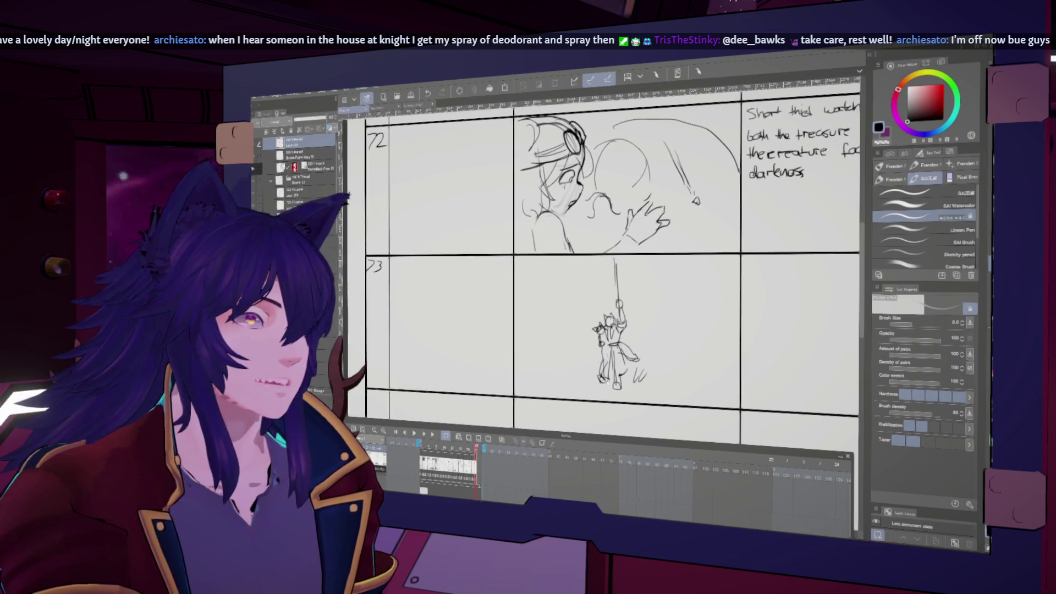
scroll(611, 264, "right", 2)
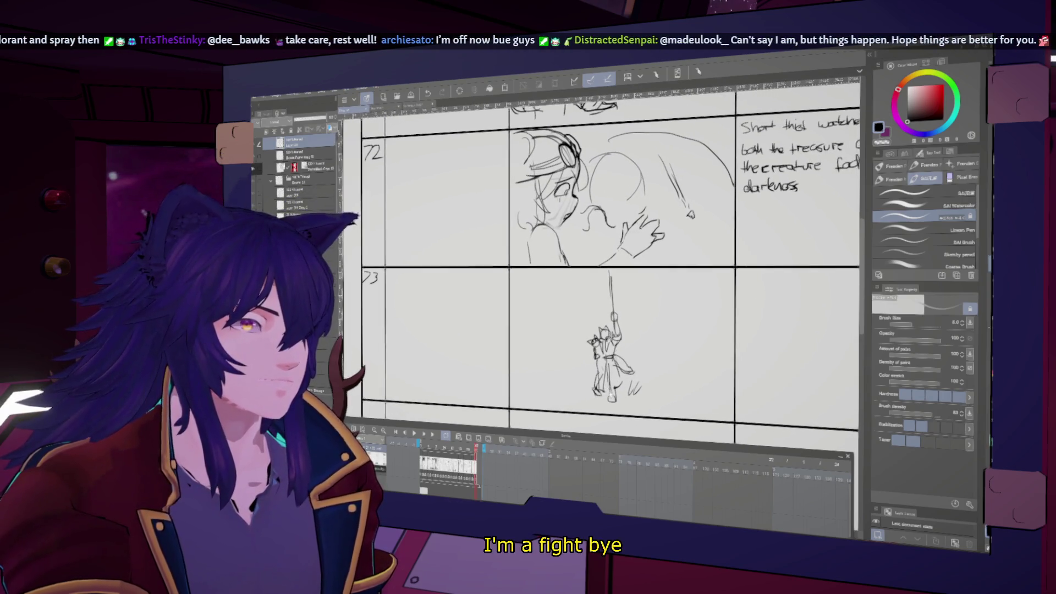
scroll(605, 264, "right", 1)
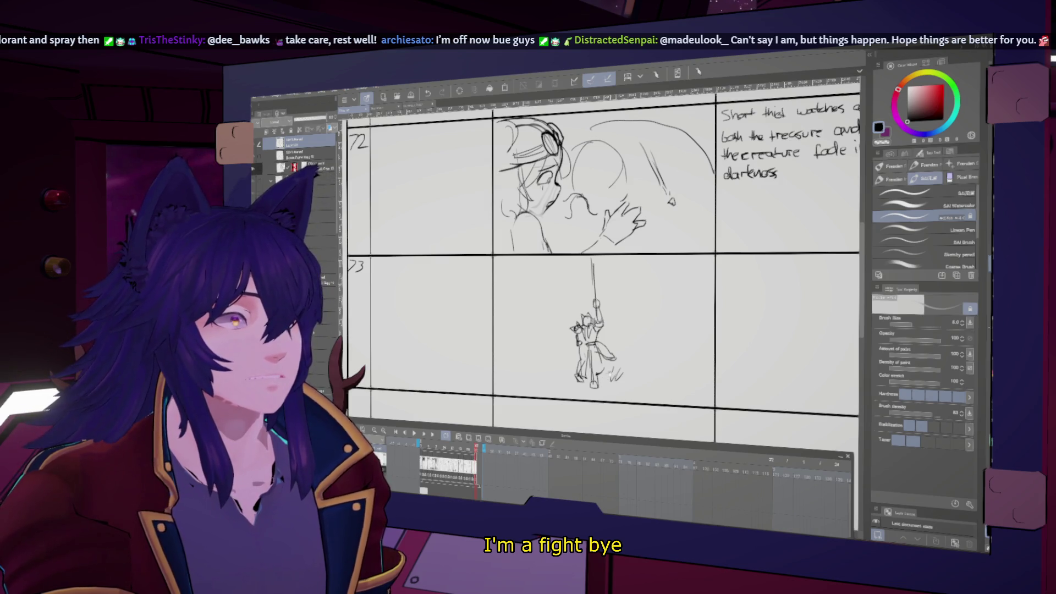
scroll(604, 264, "up", 2)
scroll(604, 264, "up", 3)
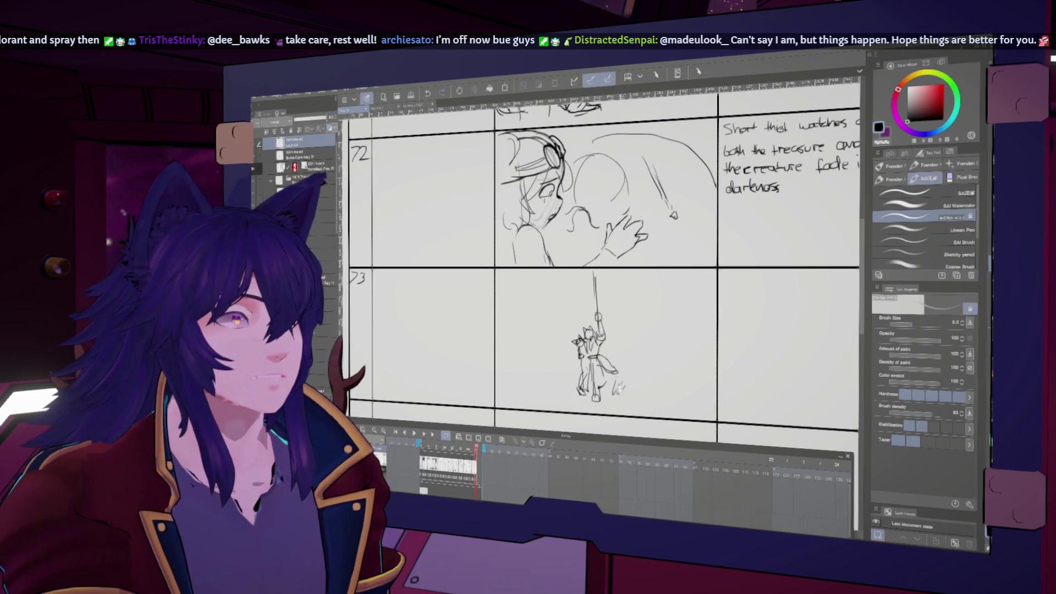
scroll(605, 264, "down", 2)
key("h")
key("h")
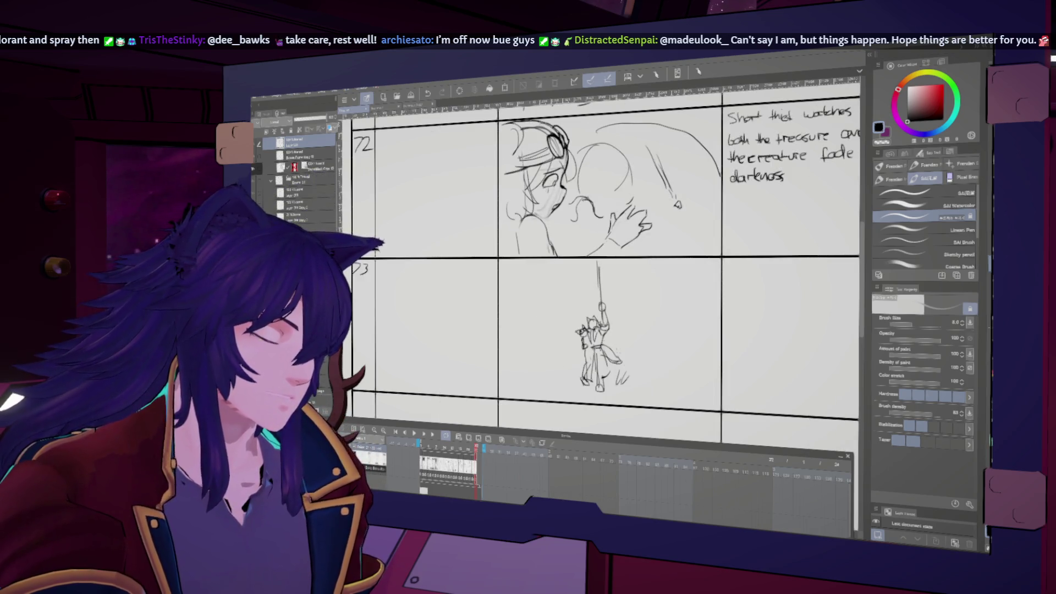
key("h")
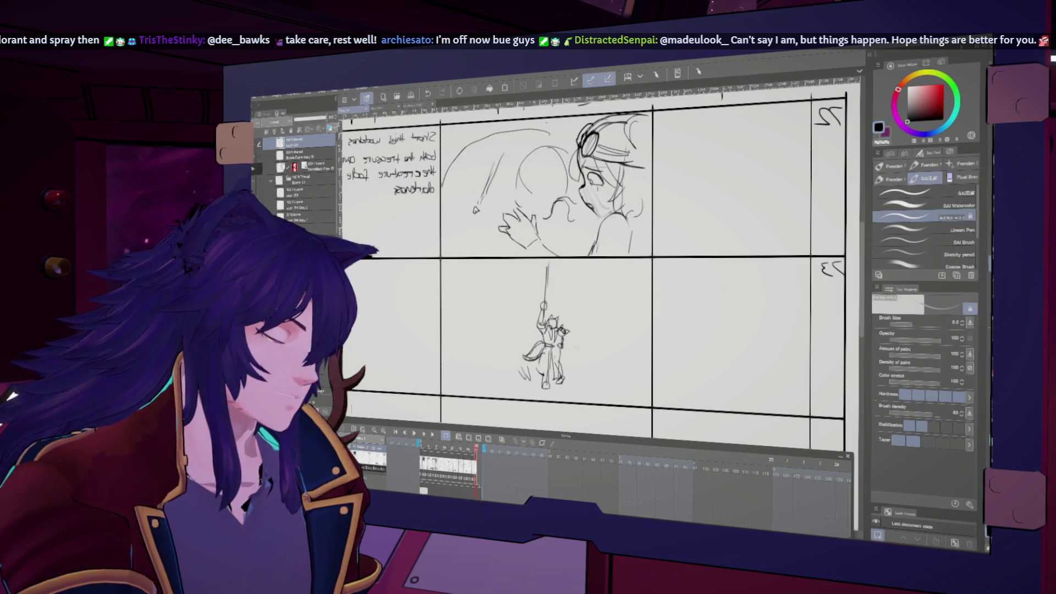
key("h")
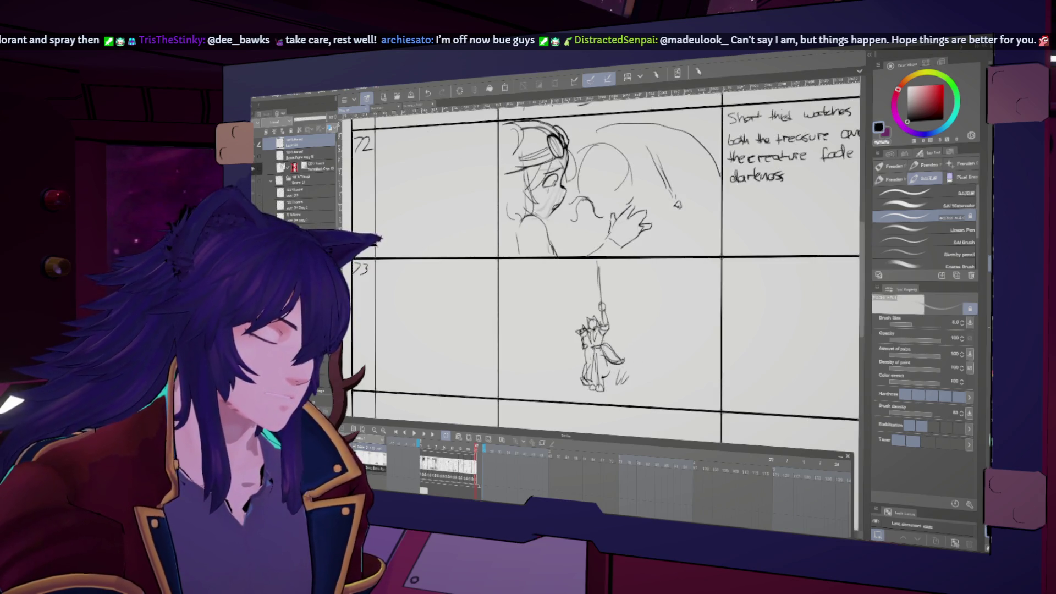
left_click_drag(582, 387, 571, 377)
left_click_drag(564, 390, 579, 388)
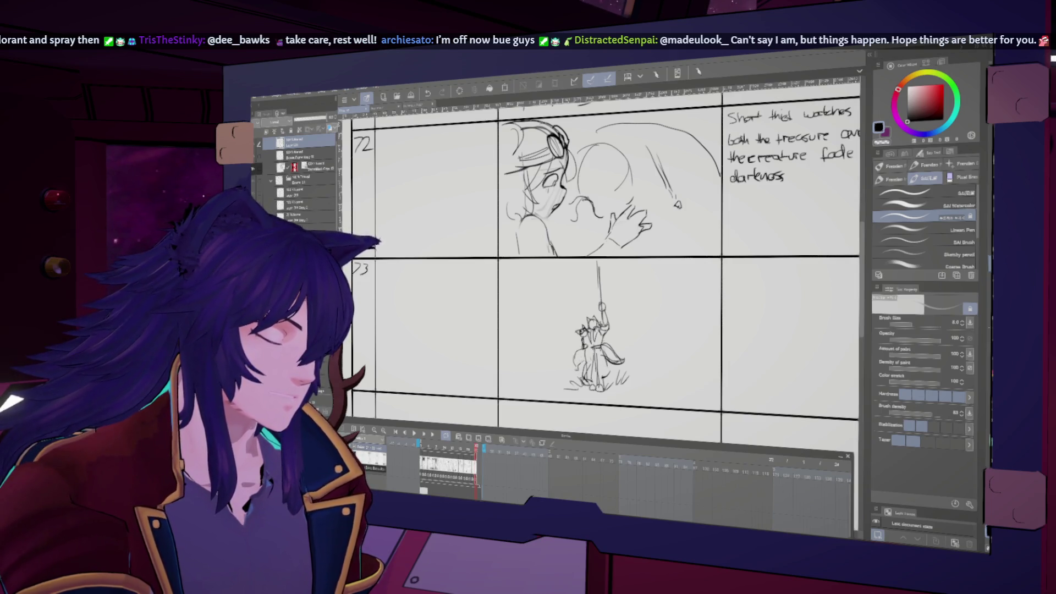
key("h")
key("h")
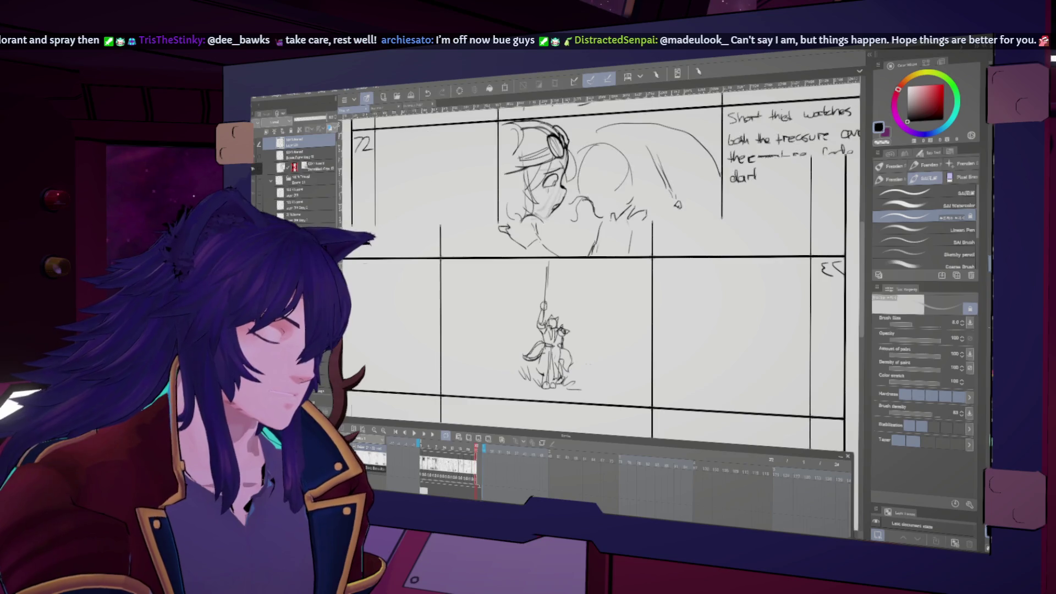
scroll(627, 389, "down", 1)
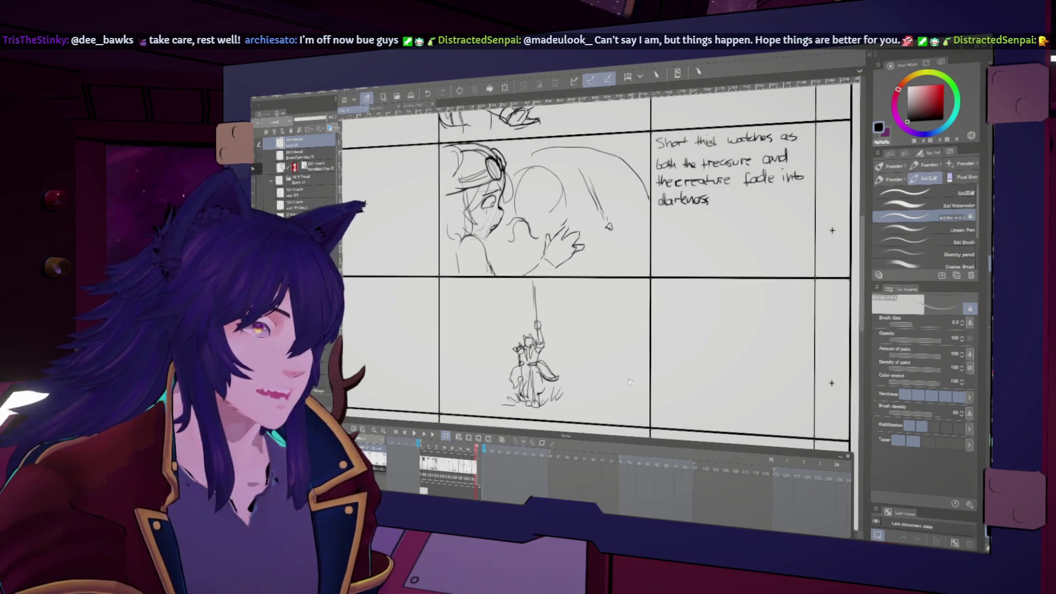
left_click_drag(634, 367, 638, 369)
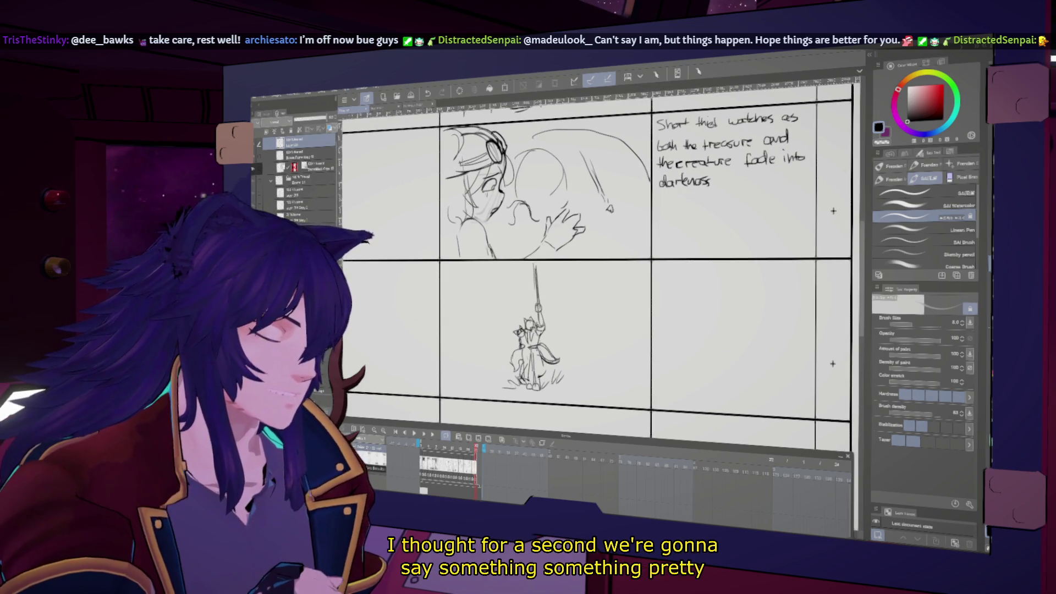
Sketch the framing vertical lines, hatching beside the right tree and grass tufts at both tree bases
key("h")
key("h")
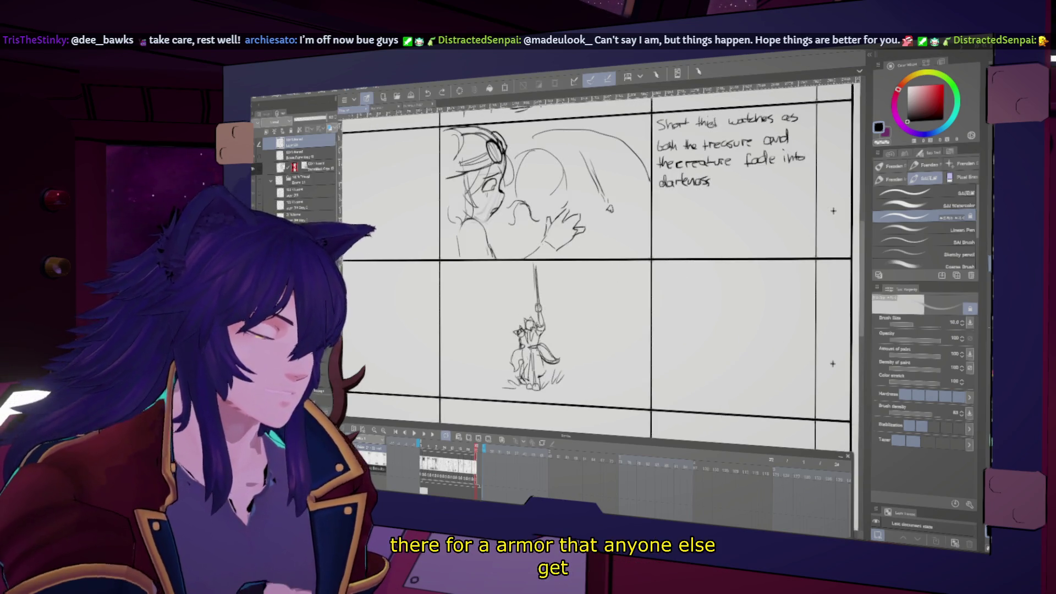
mouse_move(628, 271)
left_mouse_down()
mouse_move(639, 286)
mouse_move(635, 331)
mouse_move(643, 316)
mouse_move(633, 367)
left_mouse_up()
mouse_move(467, 368)
left_mouse_down()
mouse_move(462, 271)
mouse_move(466, 297)
left_mouse_up()
key("h")
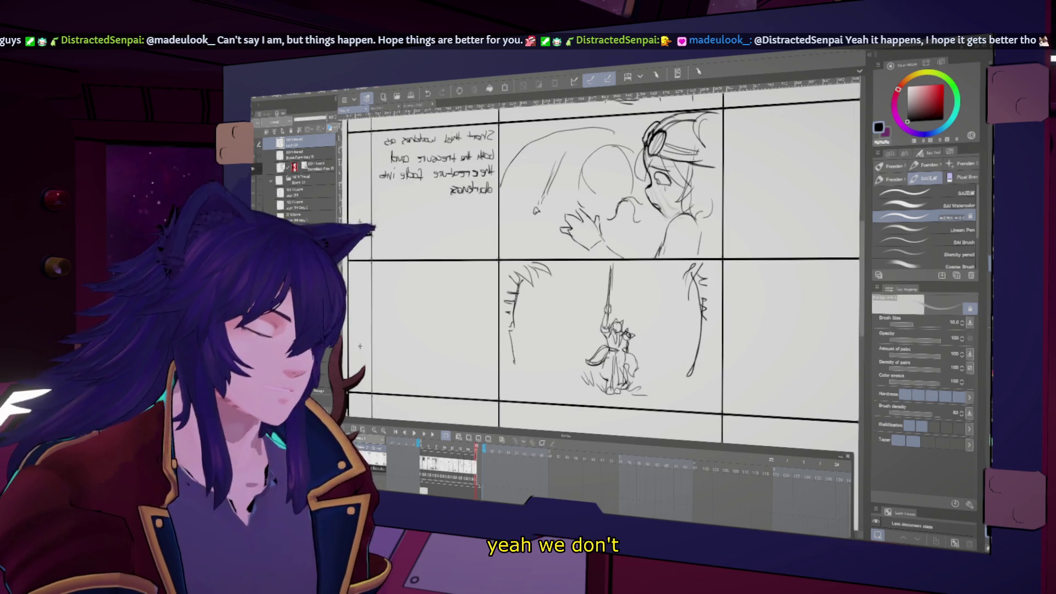
mouse_move(699, 264)
left_mouse_down()
mouse_move(704, 294)
mouse_move(715, 292)
left_mouse_up()
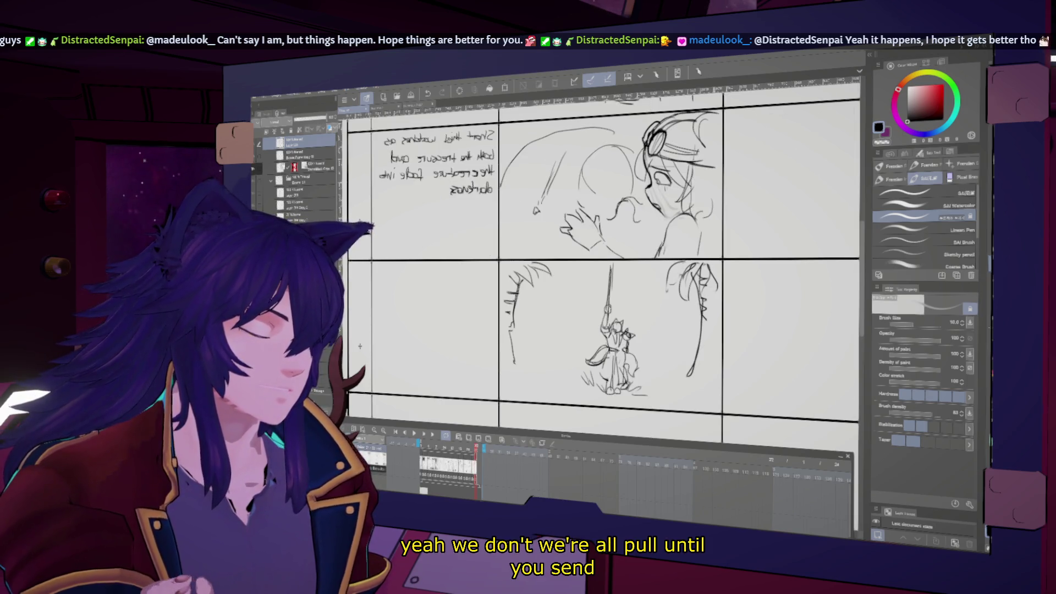
key("h")
left_click_drag(630, 349, 617, 367)
left_click_drag(623, 363, 616, 372)
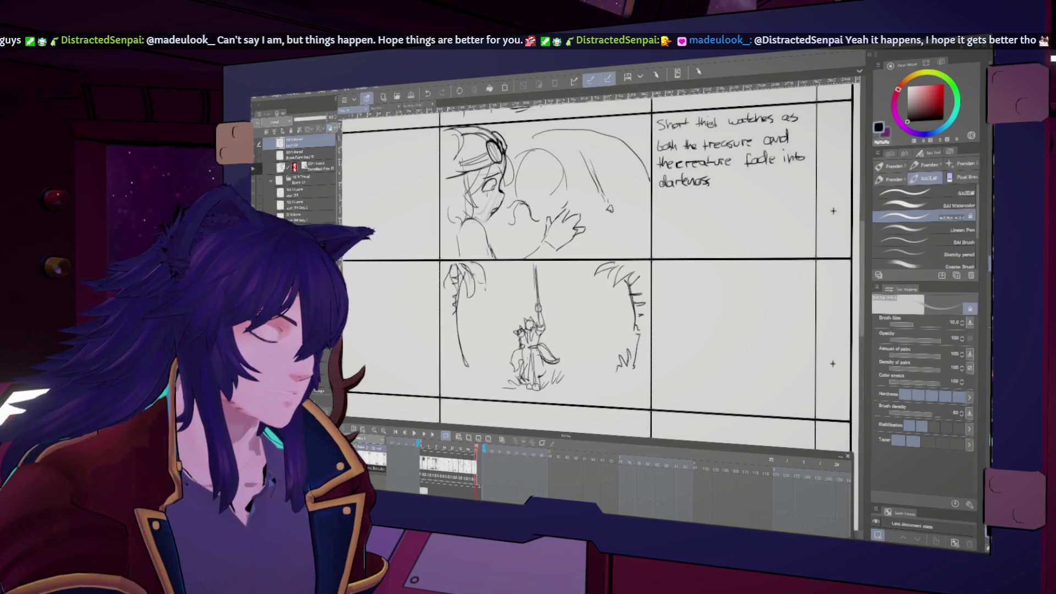
left_click_drag(476, 348, 473, 368)
left_click_drag(479, 368, 489, 365)
Begin cut 73's Action note with 'They alight in a'
mouse_move(670, 346)
left_mouse_down()
mouse_move(663, 324)
mouse_move(626, 363)
mouse_move(635, 371)
left_mouse_up()
mouse_move(616, 327)
left_mouse_down()
mouse_move(624, 334)
mouse_move(630, 312)
left_mouse_up()
mouse_move(622, 298)
left_mouse_down()
mouse_move(635, 297)
mouse_move(647, 319)
mouse_move(677, 312)
left_mouse_up()
mouse_move(679, 296)
left_mouse_down()
mouse_move(683, 317)
mouse_move(742, 312)
left_mouse_up()
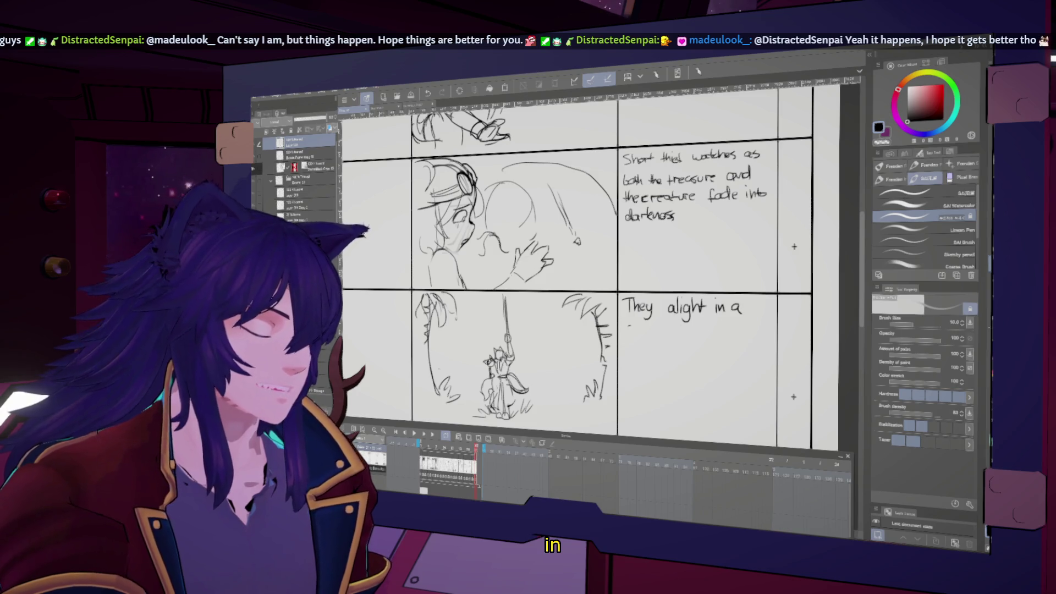
Complete the note as 'They alight in a clearing near their ships' and begin both ship shapes
left_click_drag(647, 327, 647, 334)
left_click_drag(652, 334, 672, 334)
mouse_move(675, 329)
left_mouse_down()
mouse_move(665, 343)
mouse_move(721, 327)
mouse_move(748, 333)
left_mouse_up()
left_click_drag(750, 328, 750, 333)
mouse_move(637, 343)
left_mouse_down()
mouse_move(629, 355)
mouse_move(649, 353)
left_mouse_up()
left_click_drag(650, 346, 651, 352)
left_click_drag(550, 275, 638, 226)
mouse_move(675, 302)
left_mouse_down()
mouse_move(699, 300)
mouse_move(699, 320)
mouse_move(657, 315)
mouse_move(679, 314)
left_mouse_up()
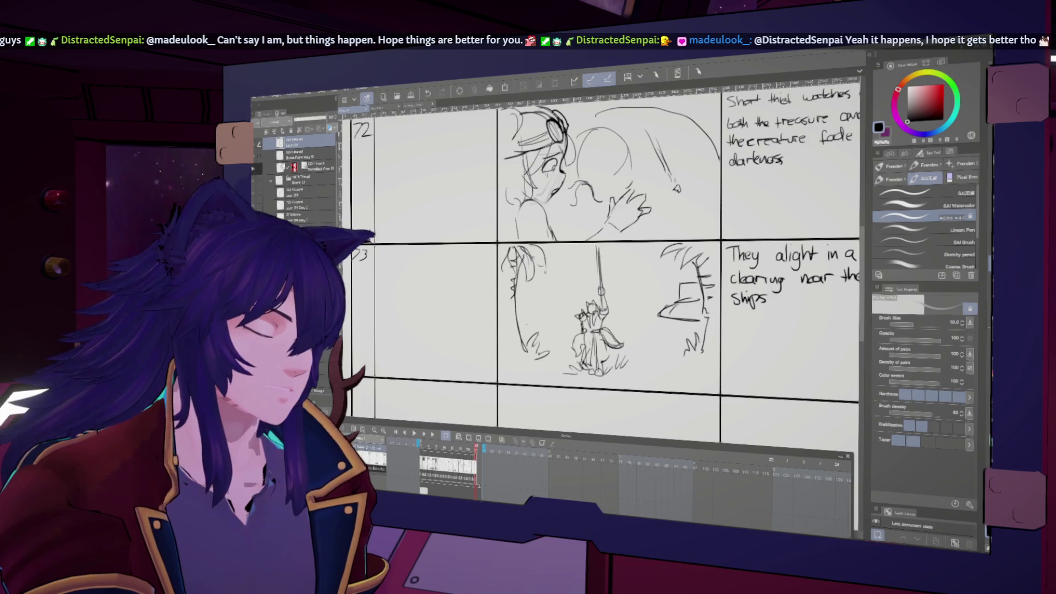
mouse_move(543, 297)
left_mouse_down()
mouse_move(526, 296)
mouse_move(542, 288)
left_mouse_up()
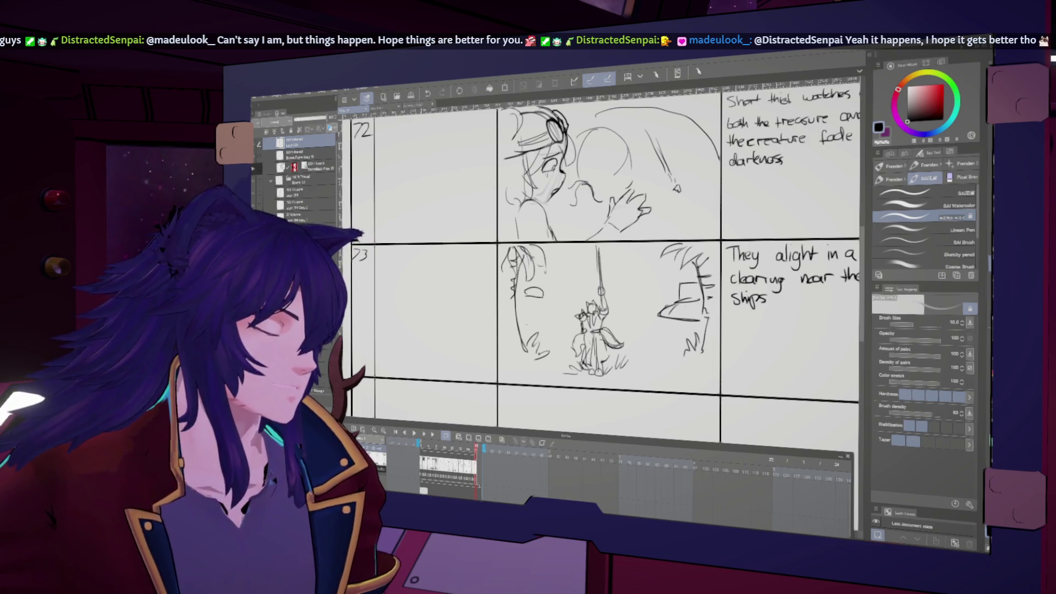
Replace a stray stroke with a pointed prow on the left ship, then start numbering cut 74
key("ctrl+z")
key("ctrl+z")
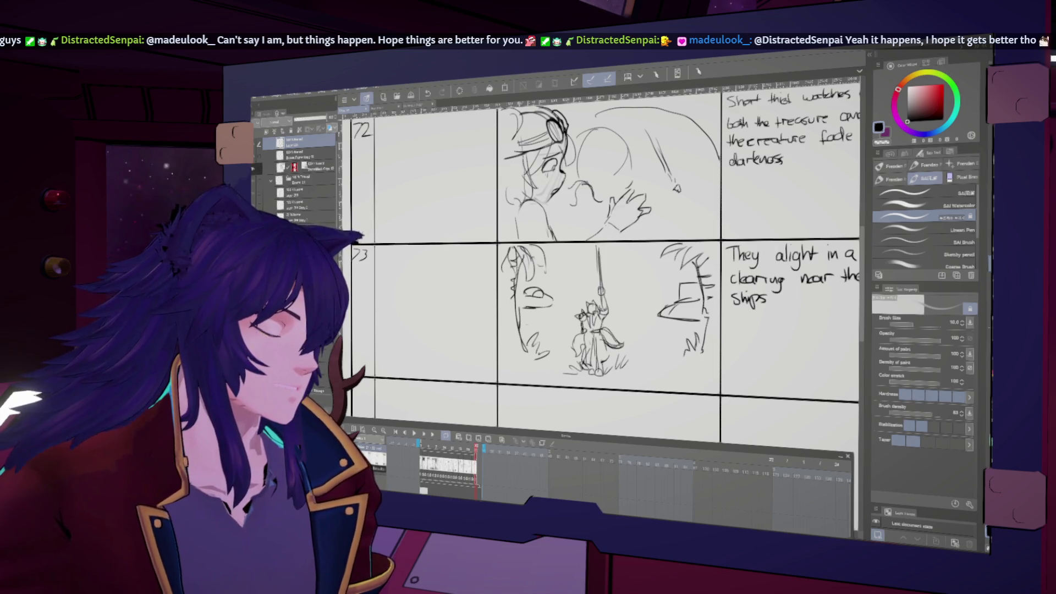
mouse_move(542, 285)
left_mouse_down()
mouse_move(576, 284)
mouse_move(515, 311)
left_mouse_up()
scroll(705, 375, "down", 1)
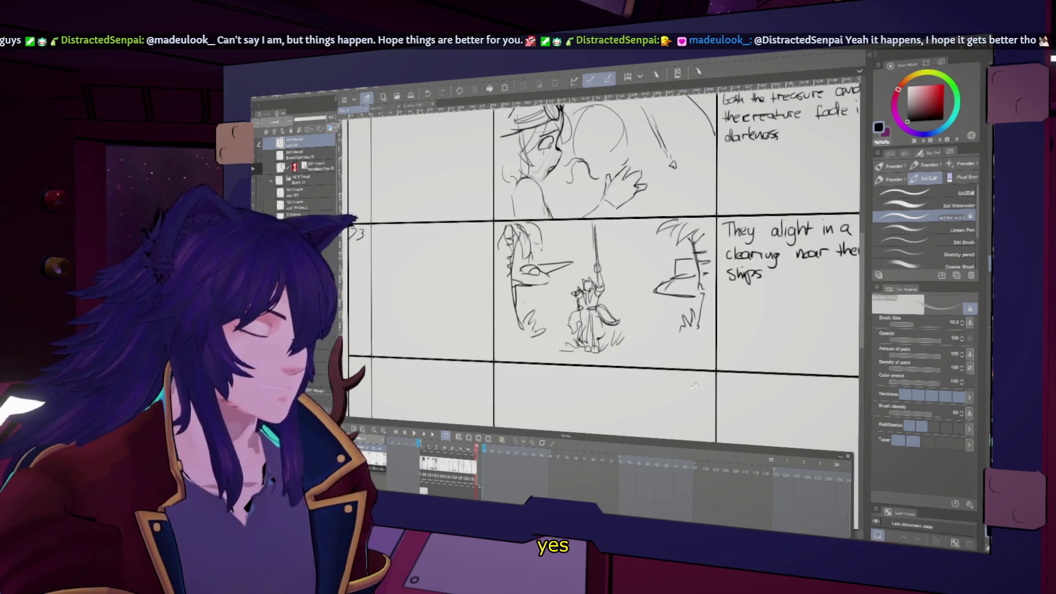
scroll(604, 264, "left", 2)
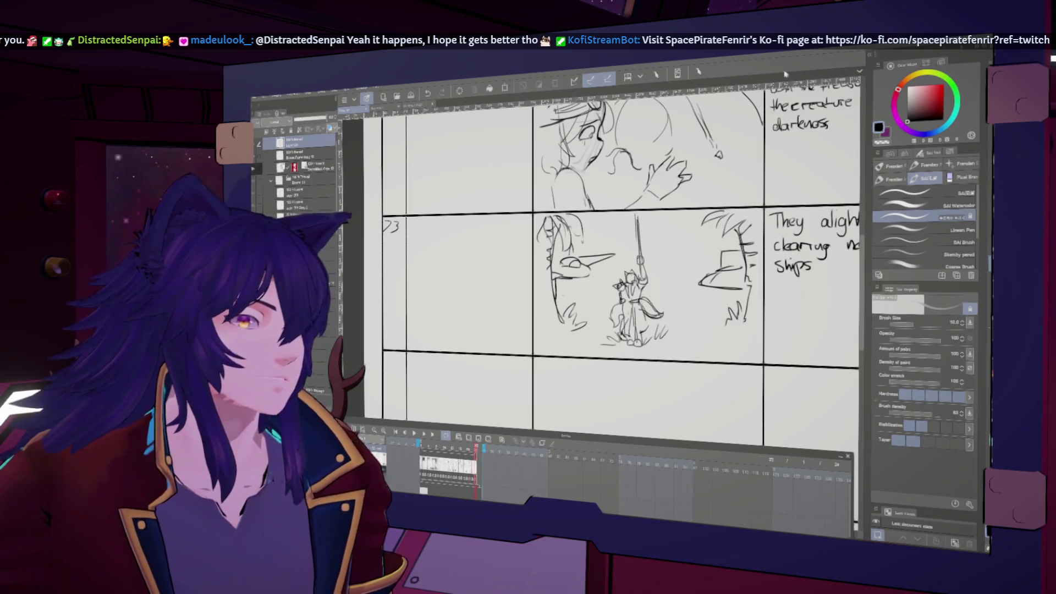
mouse_move(648, 422)
left_mouse_down()
mouse_move(617, 353)
mouse_move(620, 320)
mouse_move(673, 331)
left_mouse_up()
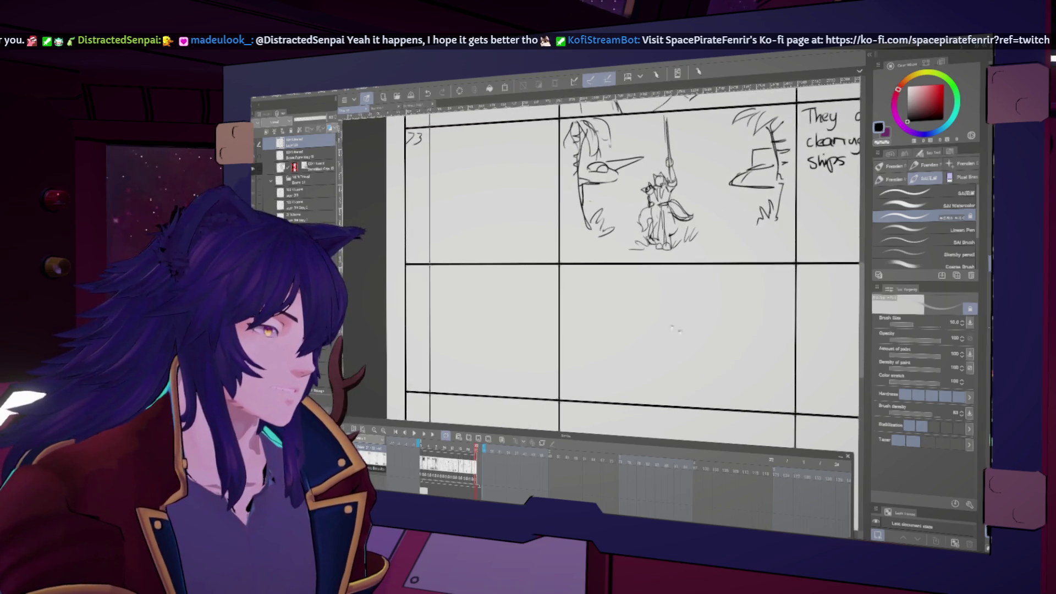
left_click_drag(422, 273, 422, 288)
Finish the 74 label and draw the head circle with a short neck stroke, redoing mistakes
left_click_drag(645, 371, 602, 351)
mouse_move(560, 286)
left_mouse_down()
mouse_move(574, 308)
mouse_move(560, 286)
left_mouse_up()
key("ctrl+z")
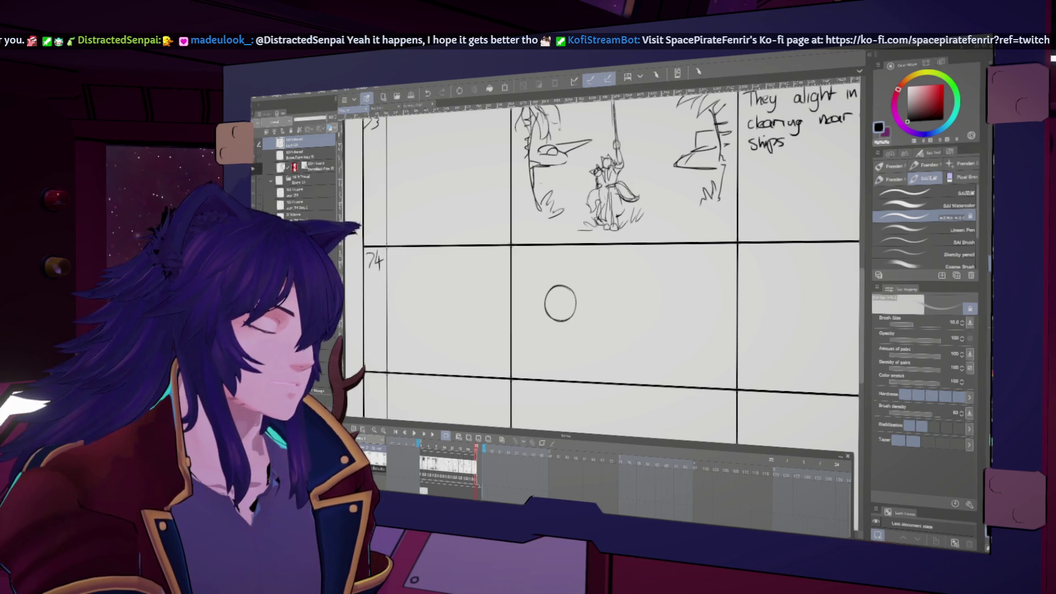
left_click_drag(560, 321, 557, 330)
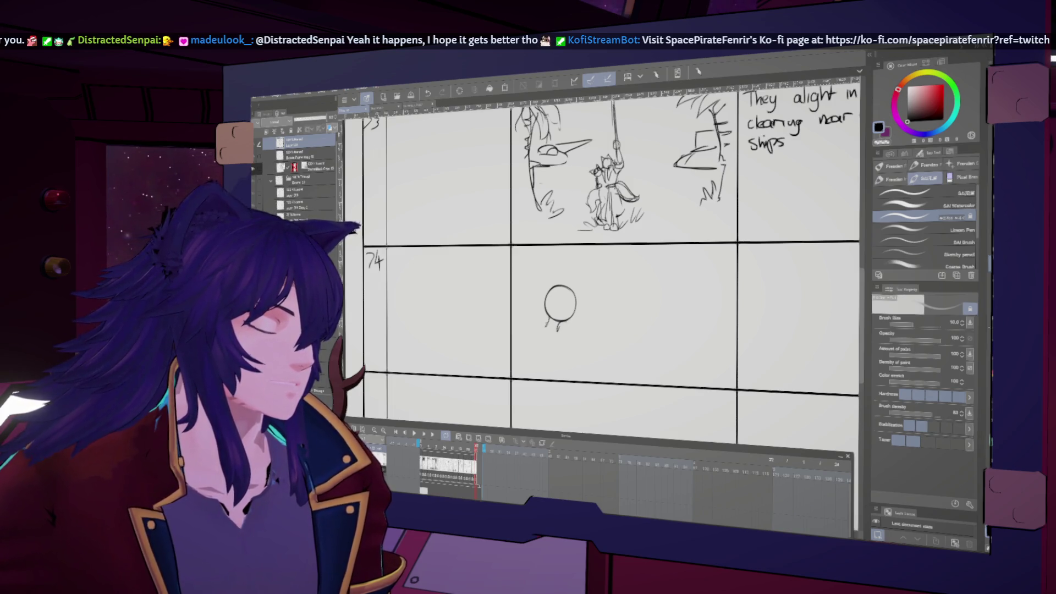
key("ctrl+z")
Add a guide curve, a small oval on top and a right-edge stroke to the head, checking mirrored
left_click_drag(564, 288, 566, 319)
key("h")
key("h")
key("ctrl+z")
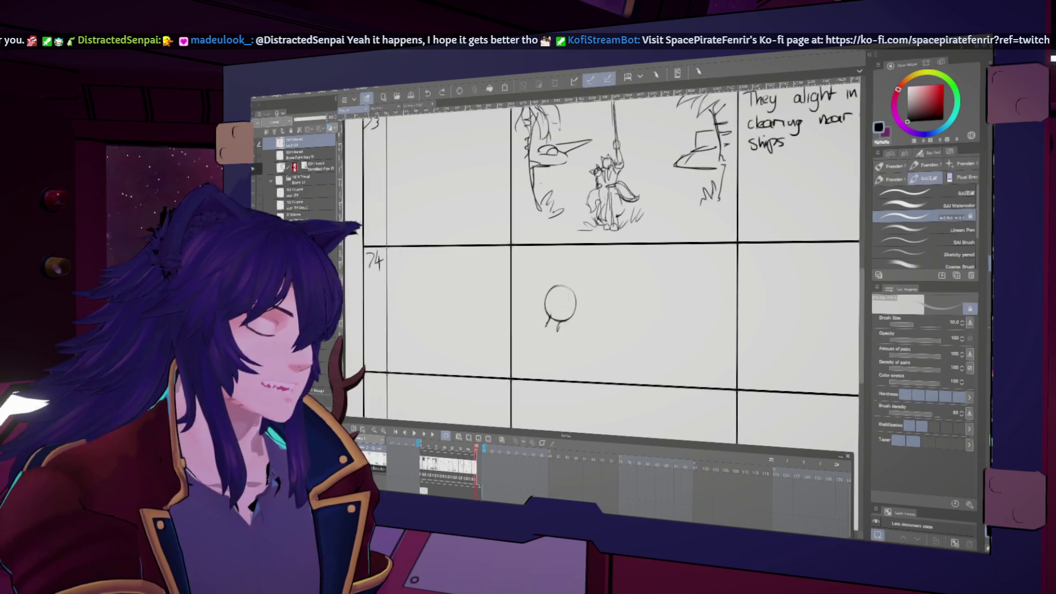
key("h")
key("h")
left_click_drag(581, 286, 582, 296)
key("h")
key("h")
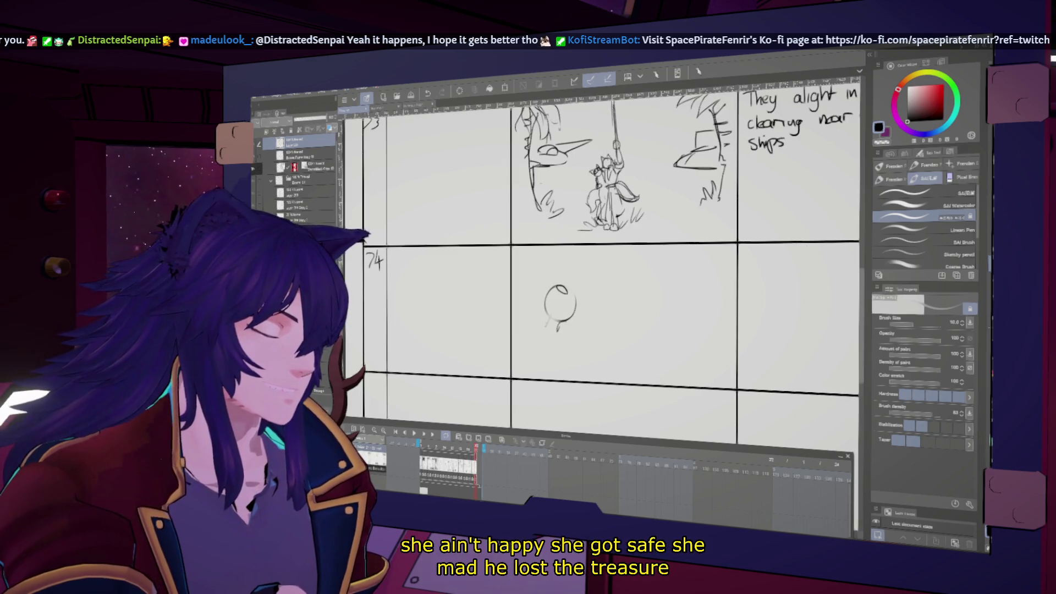
key("h")
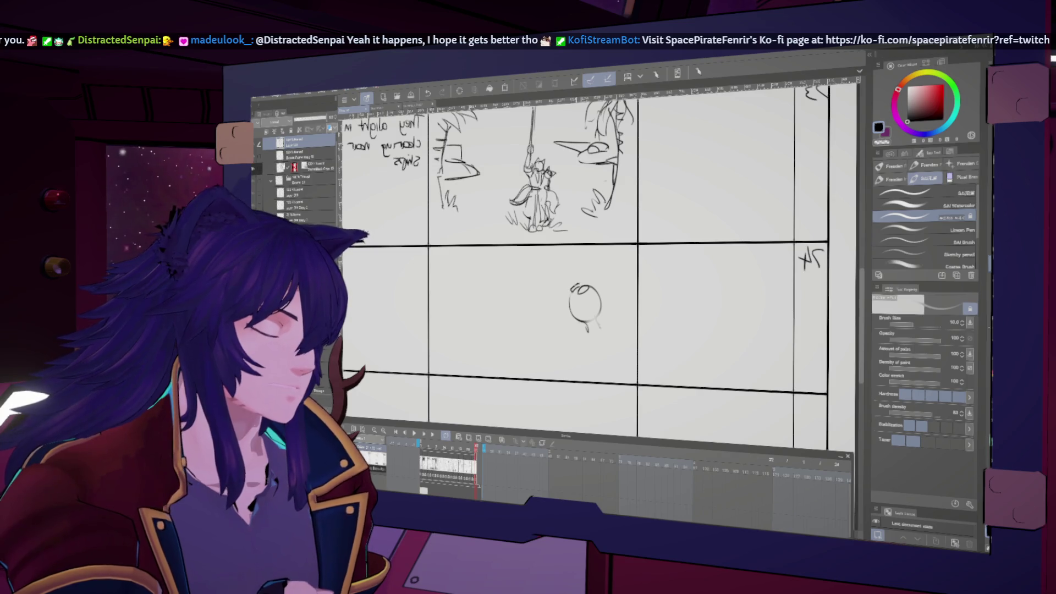
left_click_drag(572, 286, 579, 291)
key("h")
key("h")
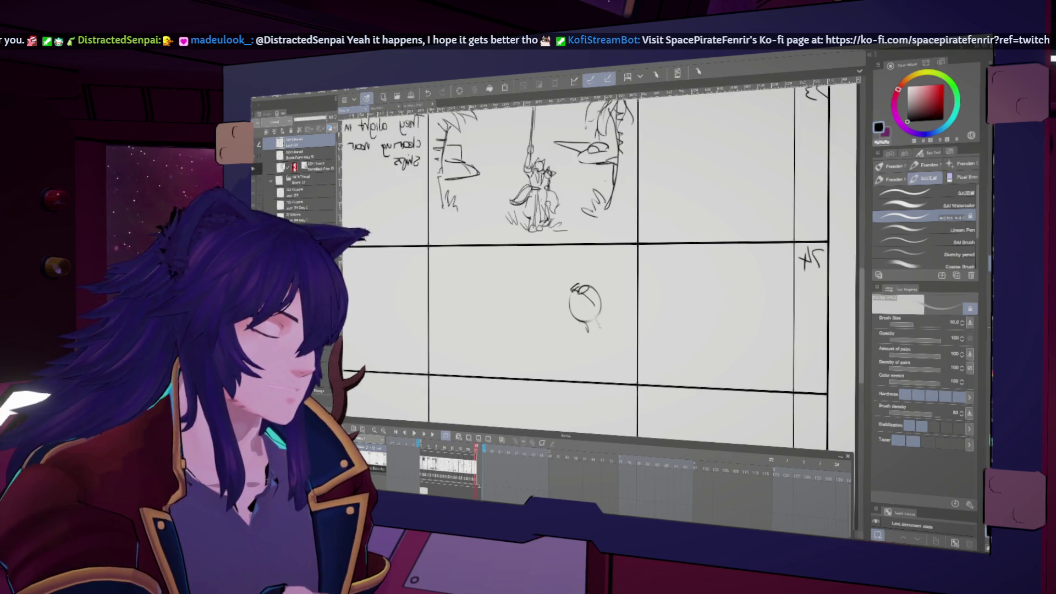
key("h")
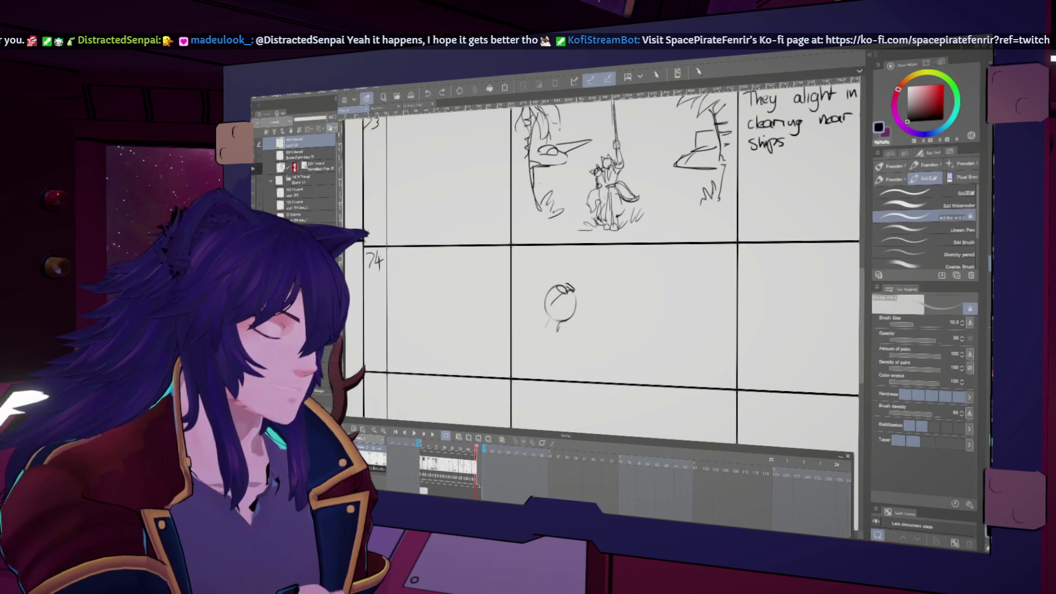
key("h")
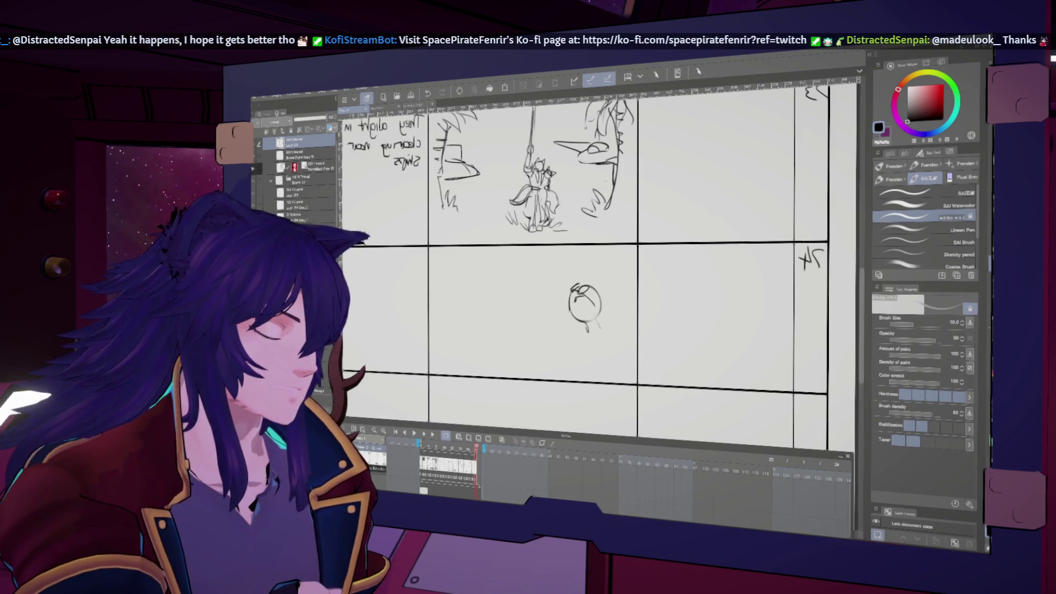
key("h")
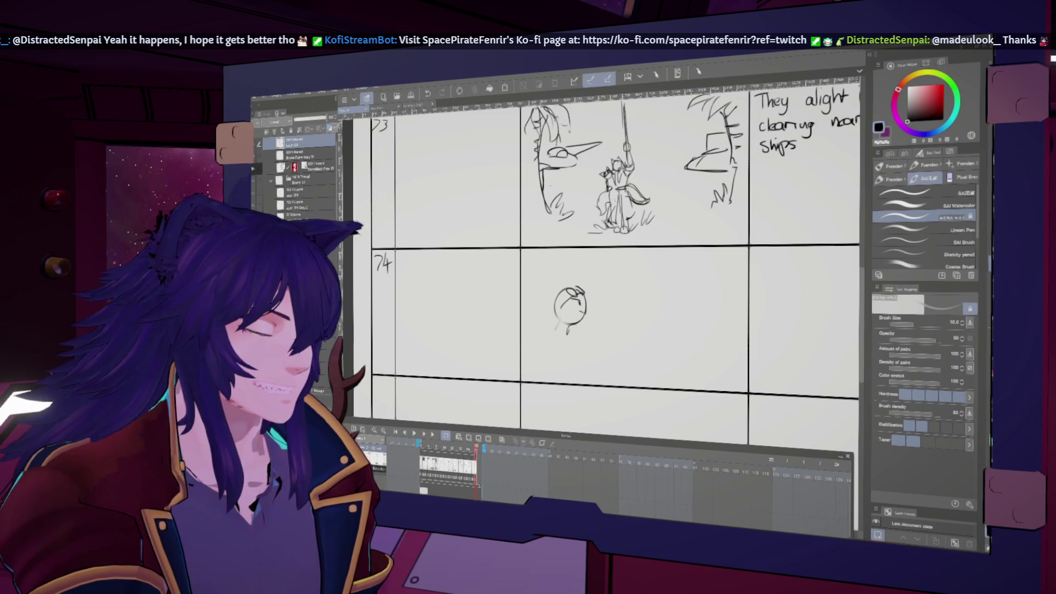
key("h")
key("h")
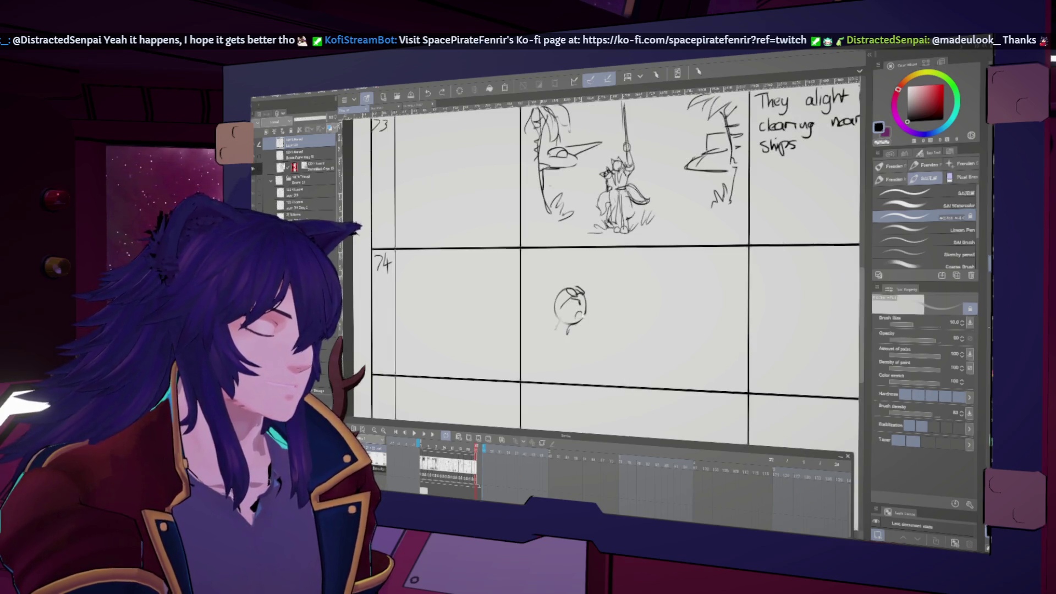
key("h")
key("h")
key("h")
key("h")
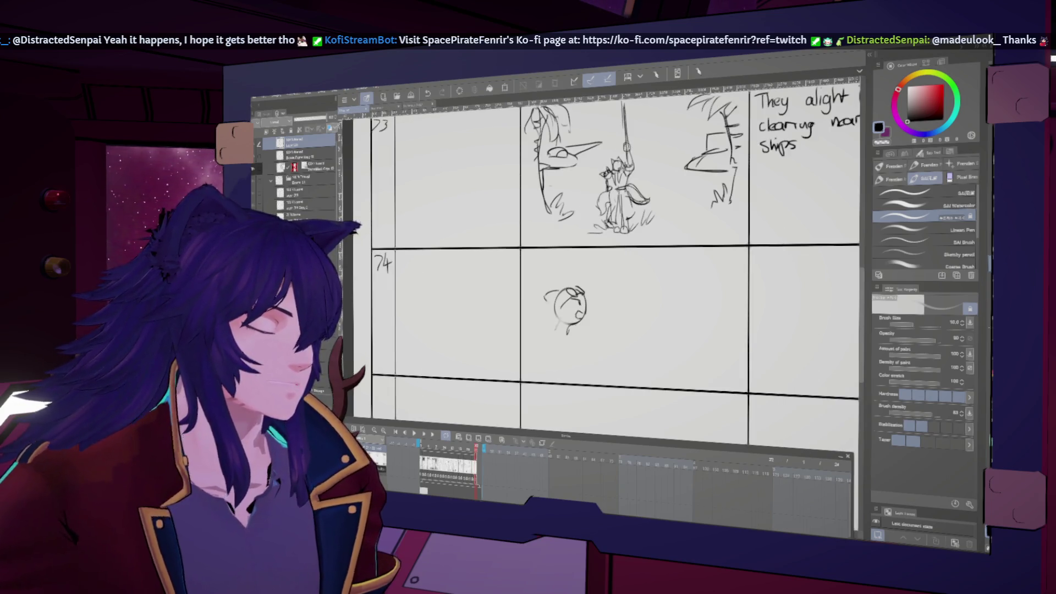
key("h")
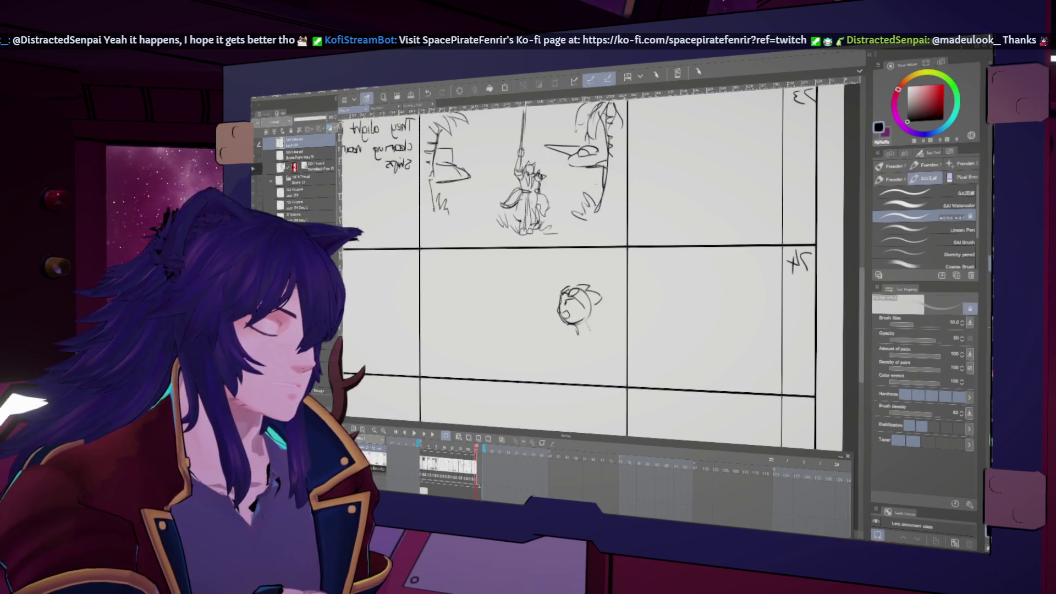
key("h")
left_click_drag(584, 294, 559, 329)
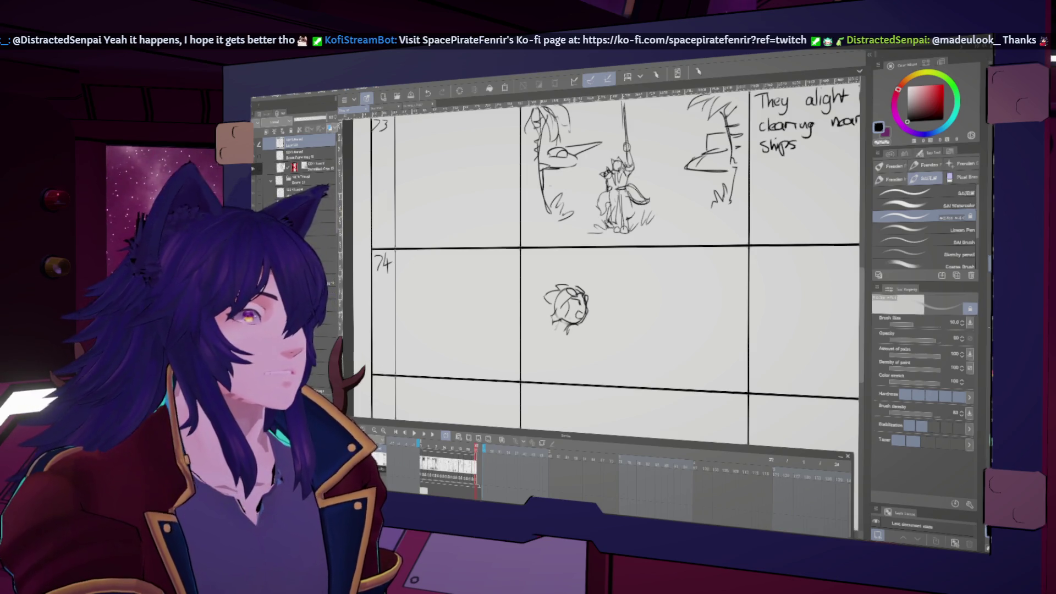
Sketch the pointing thief's body line and raised arm, with a triangular mark at the hand
mouse_move(554, 326)
left_mouse_down()
mouse_move(544, 343)
mouse_move(604, 368)
left_mouse_up()
key("h")
key("h")
key("ctrl+z")
key("ctrl+z")
key("ctrl+y")
key("ctrl+y")
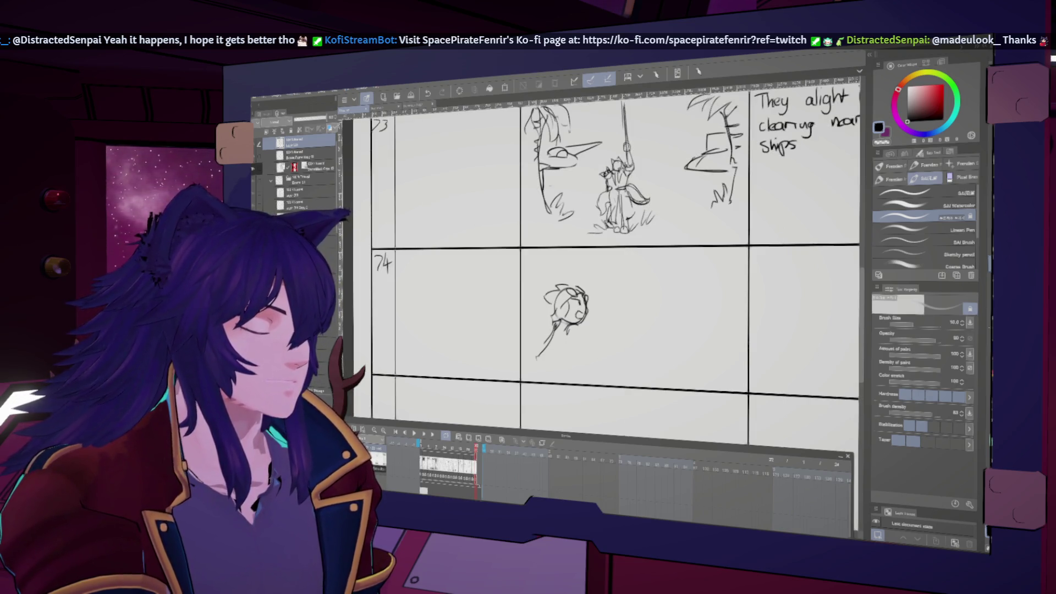
key("h")
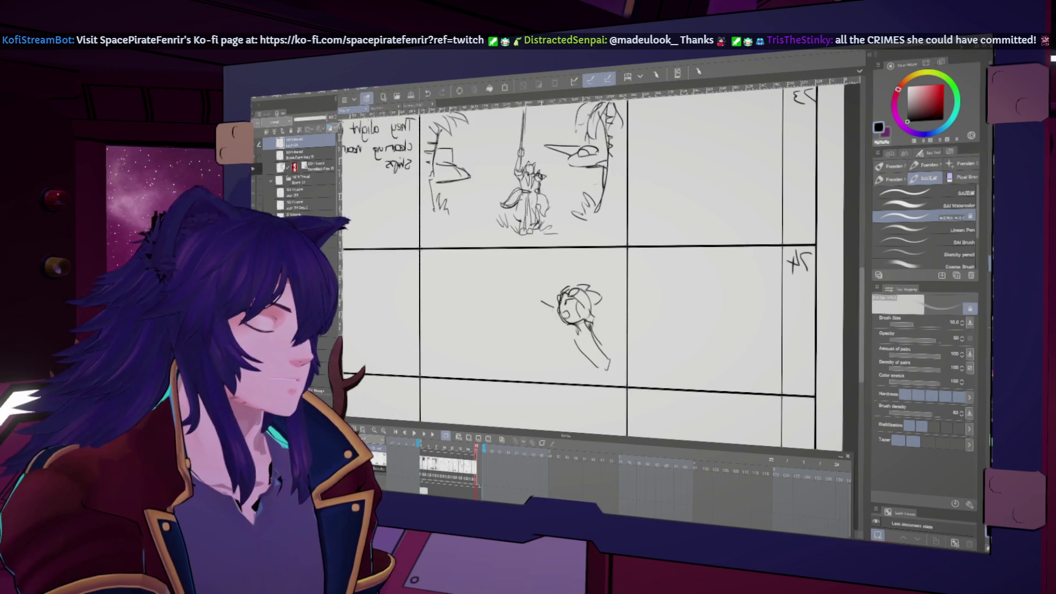
key("h")
left_click_drag(609, 302, 584, 324)
key("h")
left_click_drag(524, 283, 533, 291)
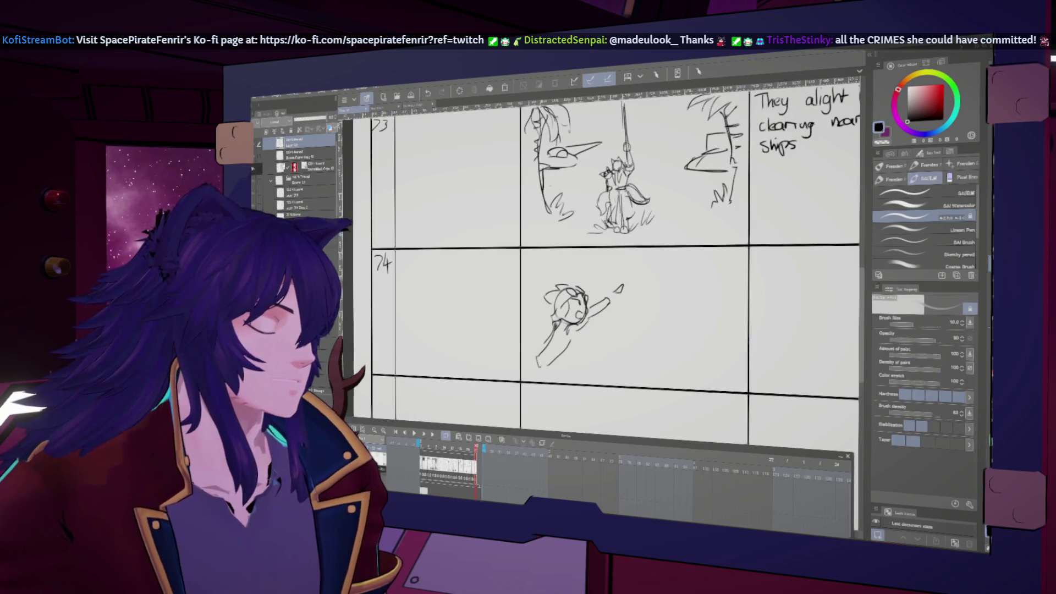
key("h")
left_click_drag(614, 292, 619, 287)
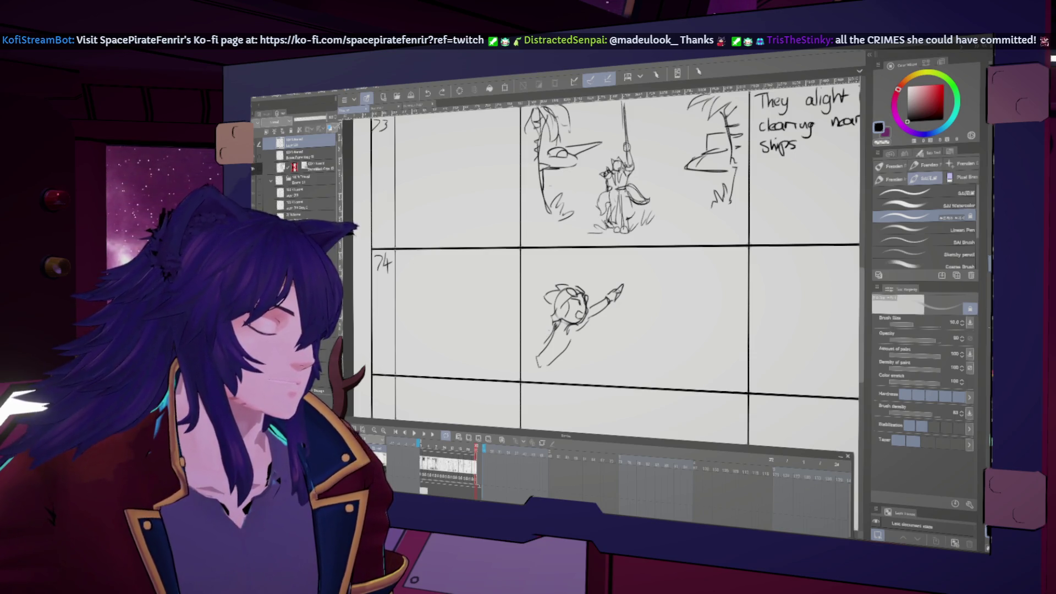
Add hair and chin strokes, then draw a tail on the pointing thief with a smaller brush
mouse_move(544, 333)
left_mouse_down()
mouse_move(530, 355)
mouse_move(544, 336)
mouse_move(540, 373)
left_mouse_up()
key("ctrl+z")
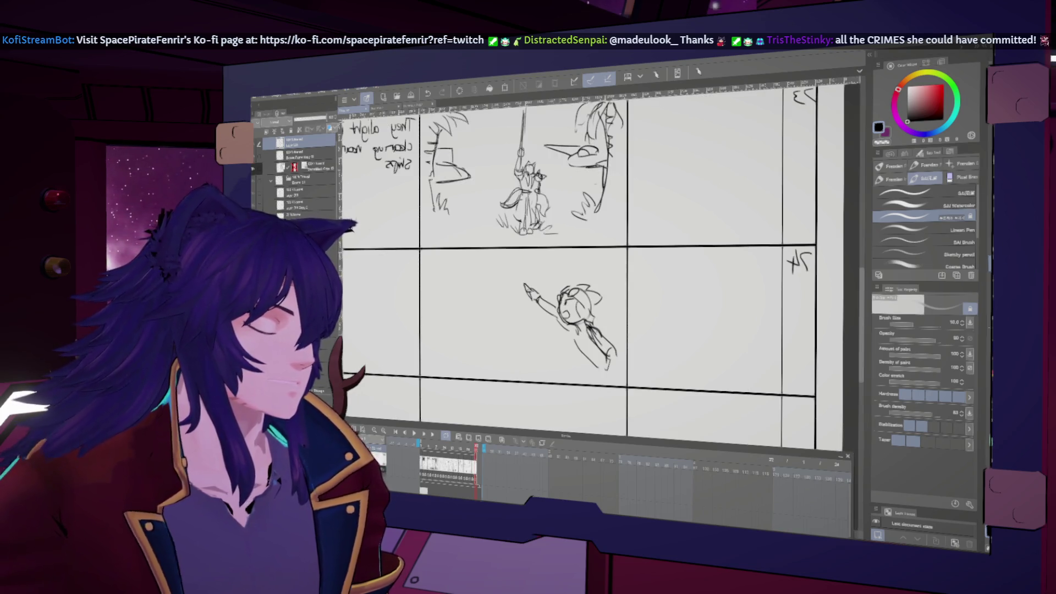
left_click_drag(576, 315, 586, 330)
key("h")
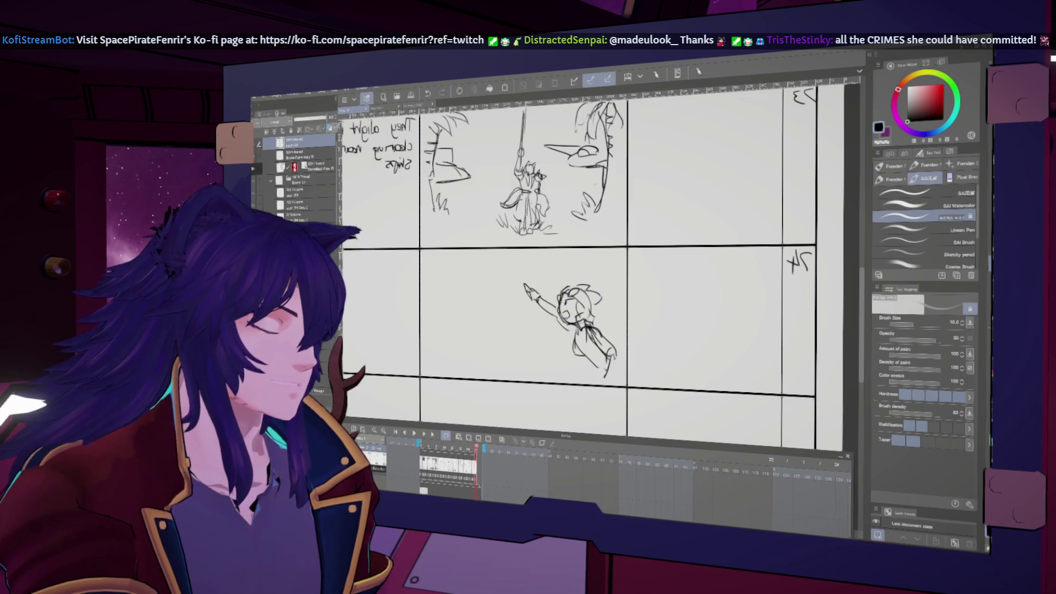
key("h")
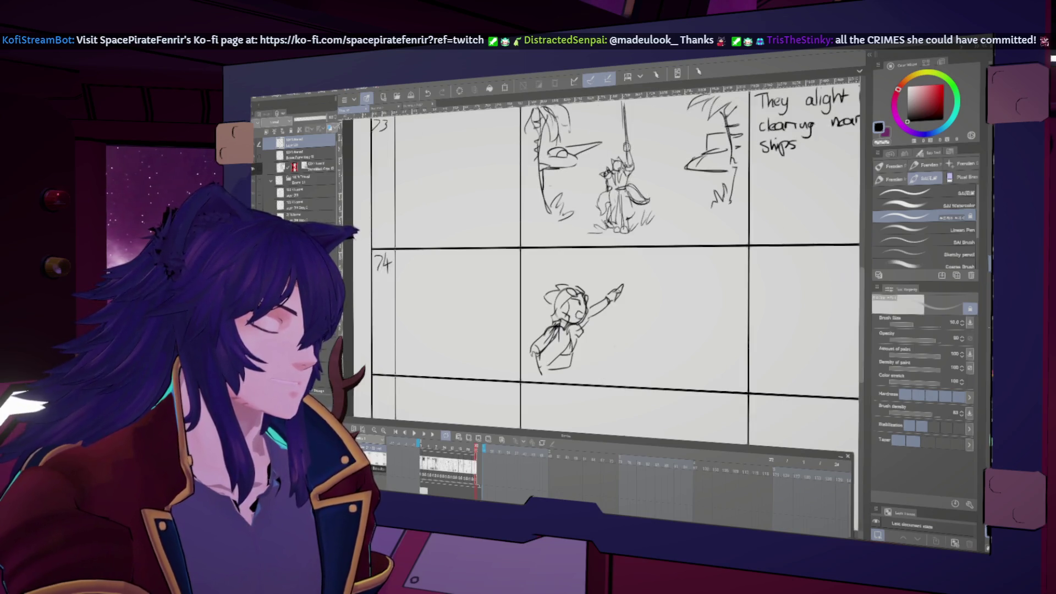
key("h")
key("h")
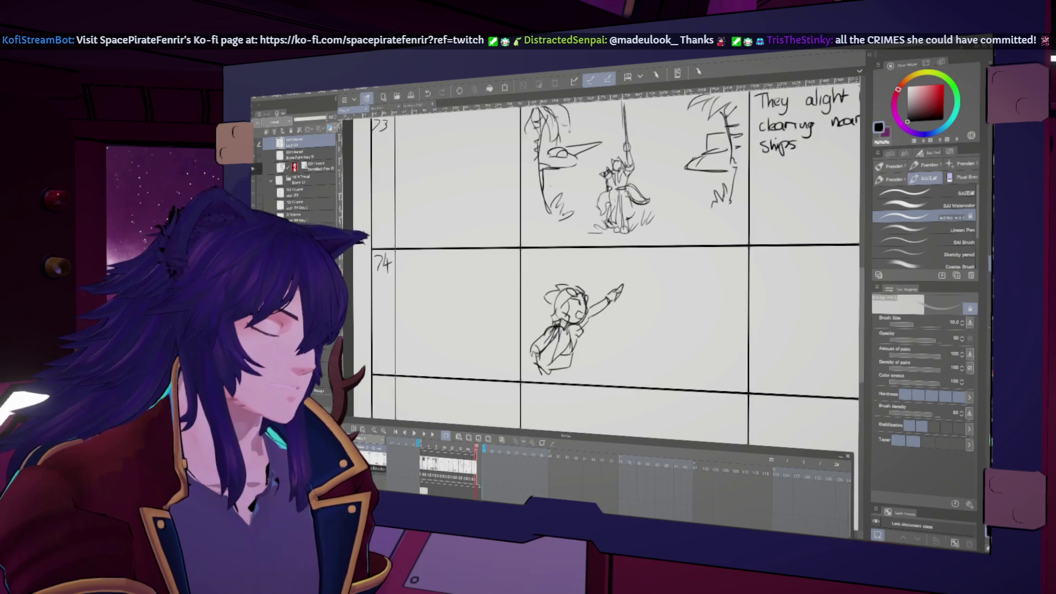
key("bracketleft")
left_click_drag(524, 310, 531, 351)
key("h")
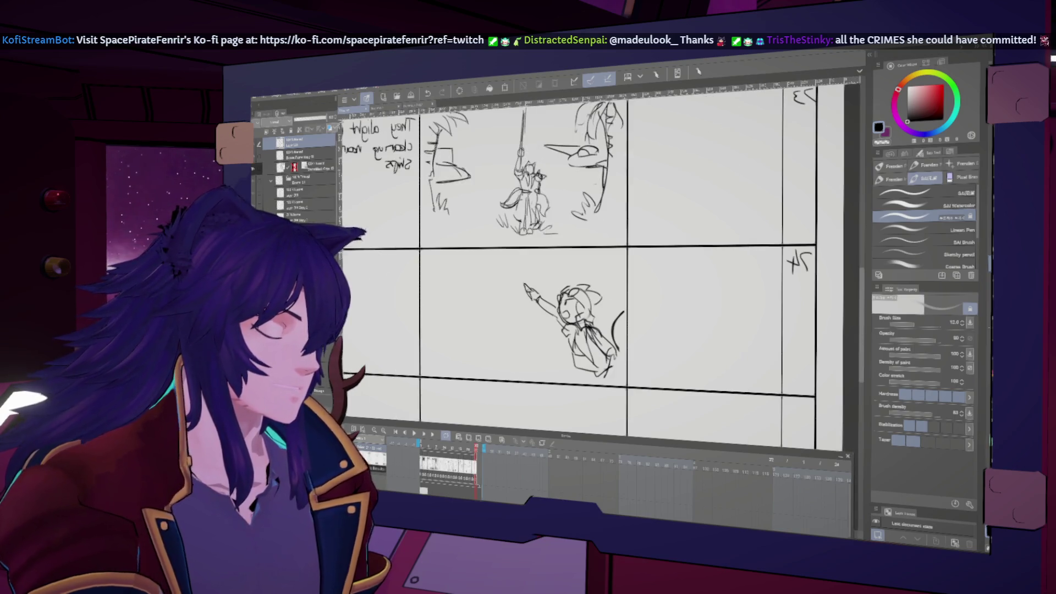
key("h")
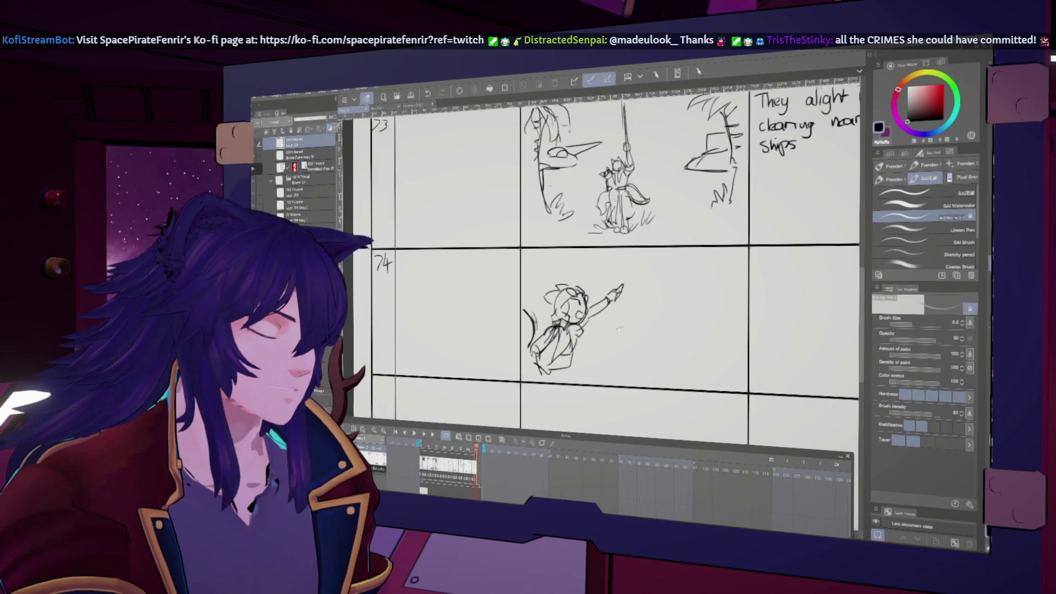
Draw a small head circle with face strokes to the right of the thief in cut 74
left_click_drag(623, 327, 612, 337)
mouse_move(666, 270)
left_mouse_down()
mouse_move(667, 322)
mouse_move(647, 289)
mouse_move(658, 316)
mouse_move(678, 288)
mouse_move(646, 299)
mouse_move(645, 282)
mouse_move(683, 273)
left_mouse_up()
key("ctrl+z")
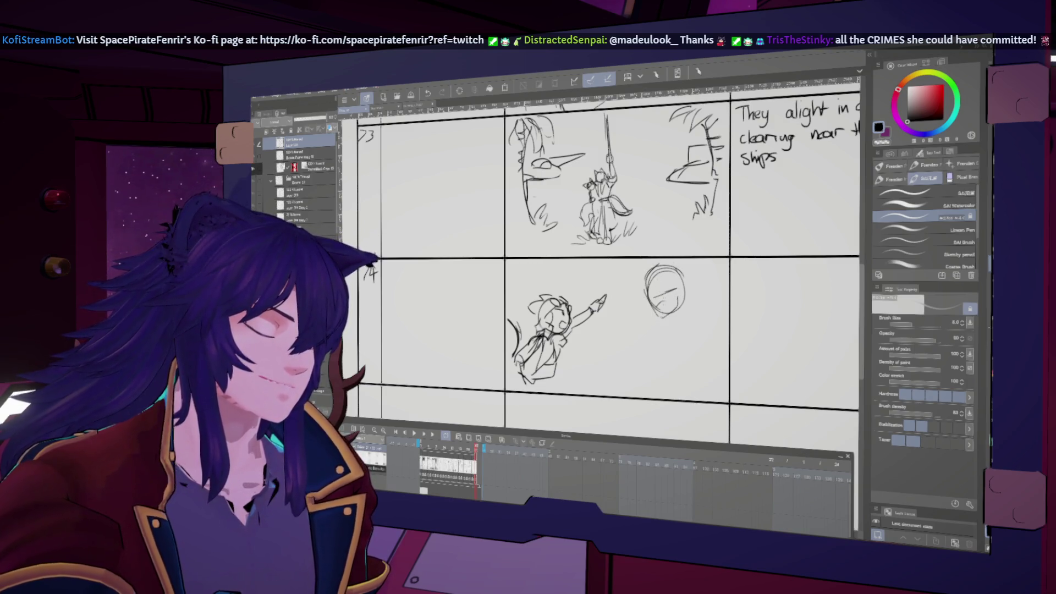
left_click_drag(658, 280, 650, 291)
key("h")
key("h")
left_click_drag(645, 277, 638, 297)
mouse_move(655, 273)
left_mouse_down()
mouse_move(644, 296)
mouse_move(695, 284)
left_mouse_up()
key("ctrl+z")
key("h")
key("h")
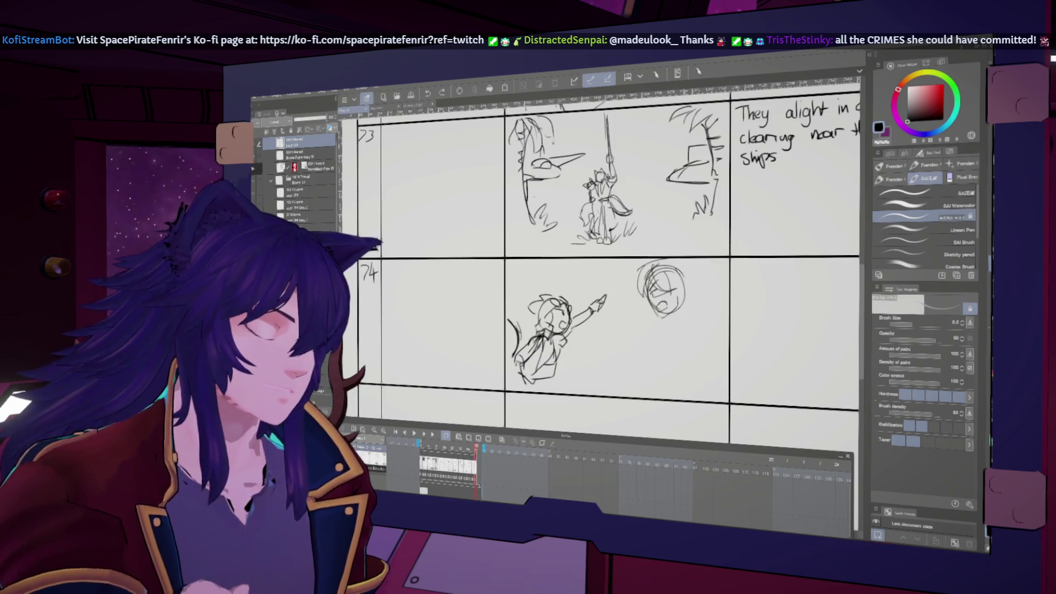
Rotate the lassoed pointing thief slightly with Free Transform
key("m")
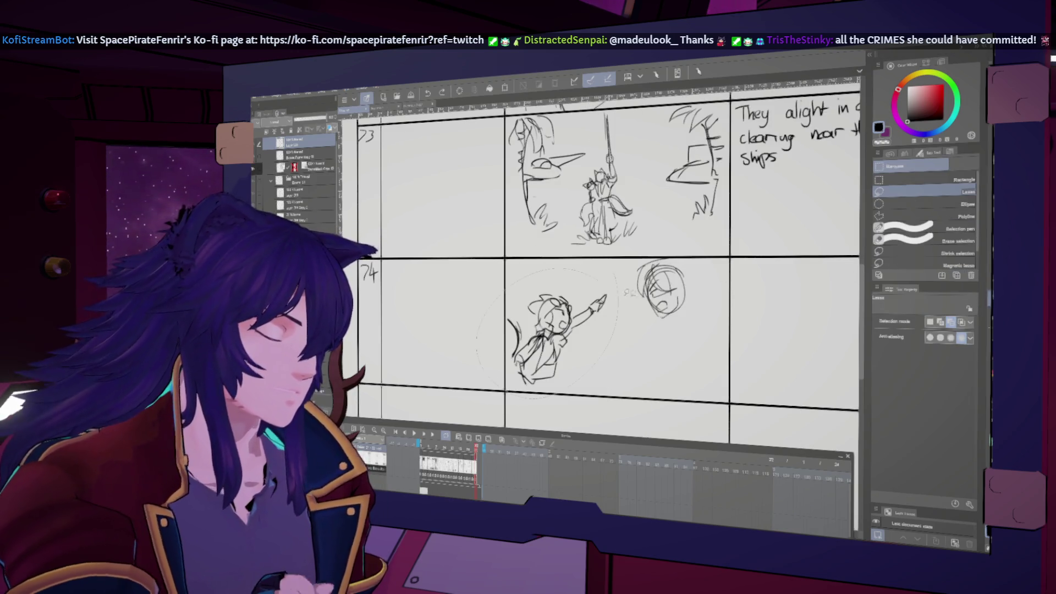
key("ctrl+t")
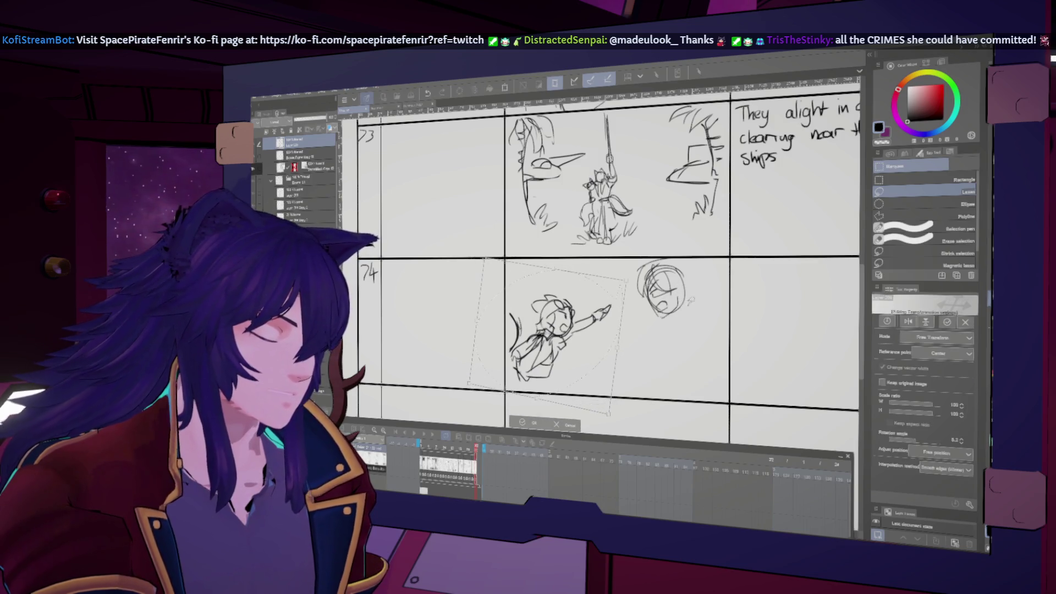
key("Return")
Move the selected head sketch down and to the right, then deselect
mouse_move(692, 292)
left_mouse_down()
mouse_move(694, 253)
mouse_move(706, 269)
mouse_move(703, 308)
left_mouse_up()
key("ctrl+t")
key("Return")
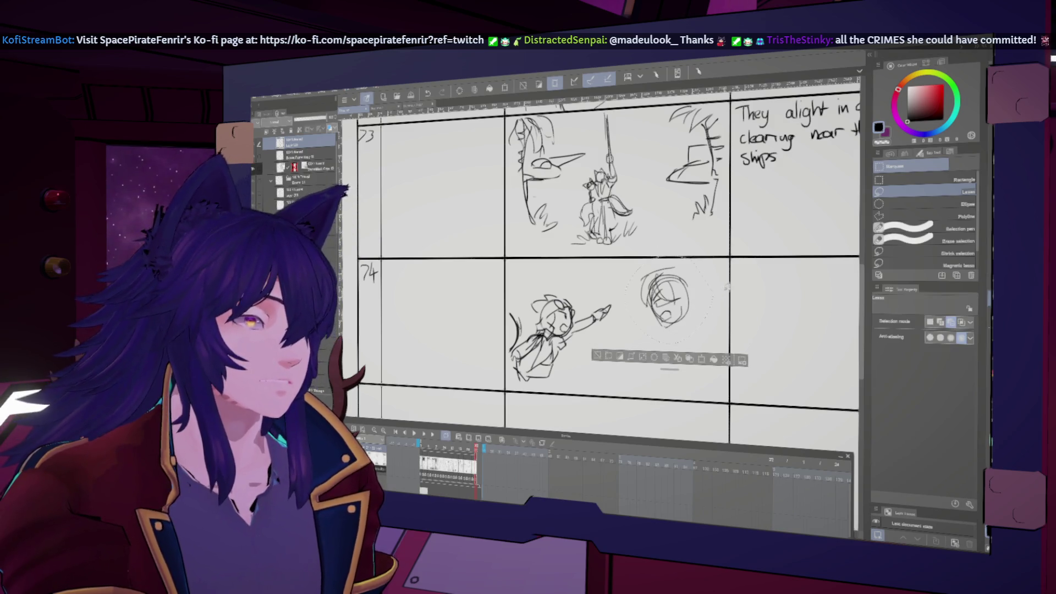
key("b")
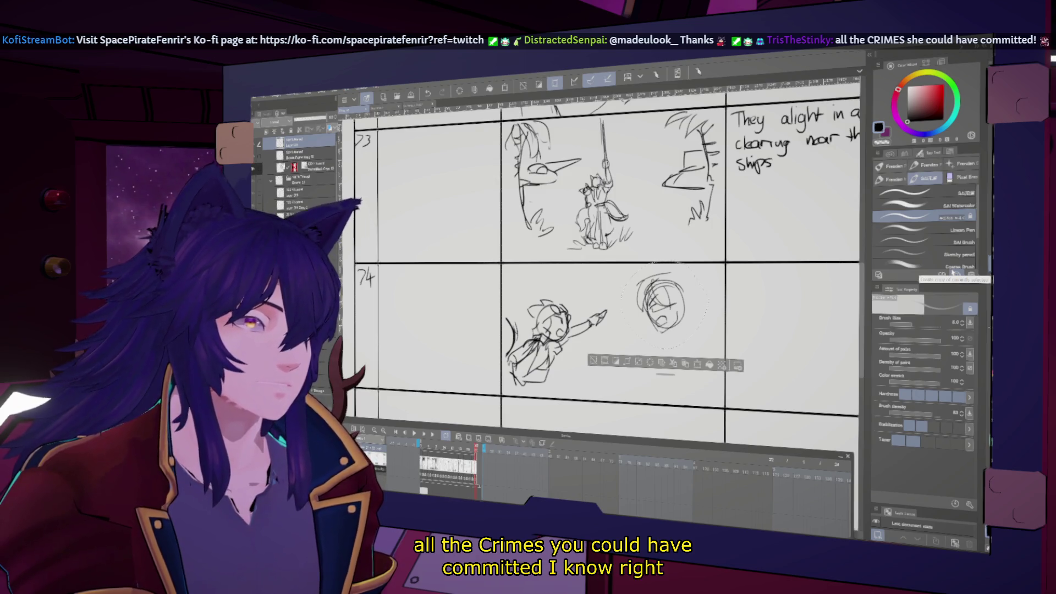
key("ctrl+d")
key("h")
key("h")
key("h")
key("h")
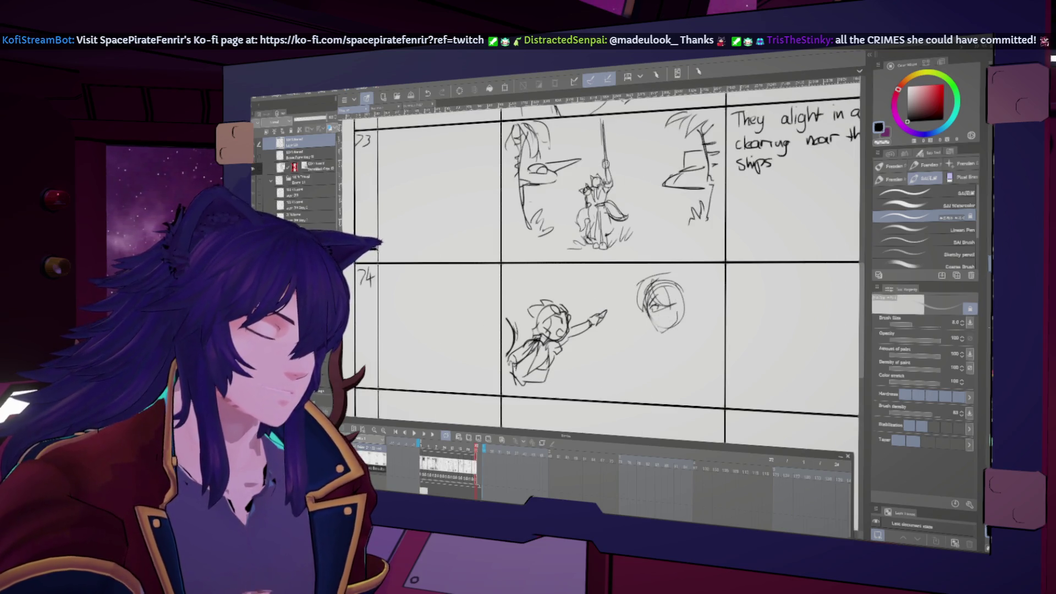
Add the face line, head outline, chin and hair strokes to the right-hand head
left_click_drag(661, 291, 668, 321)
left_click_drag(642, 281, 642, 304)
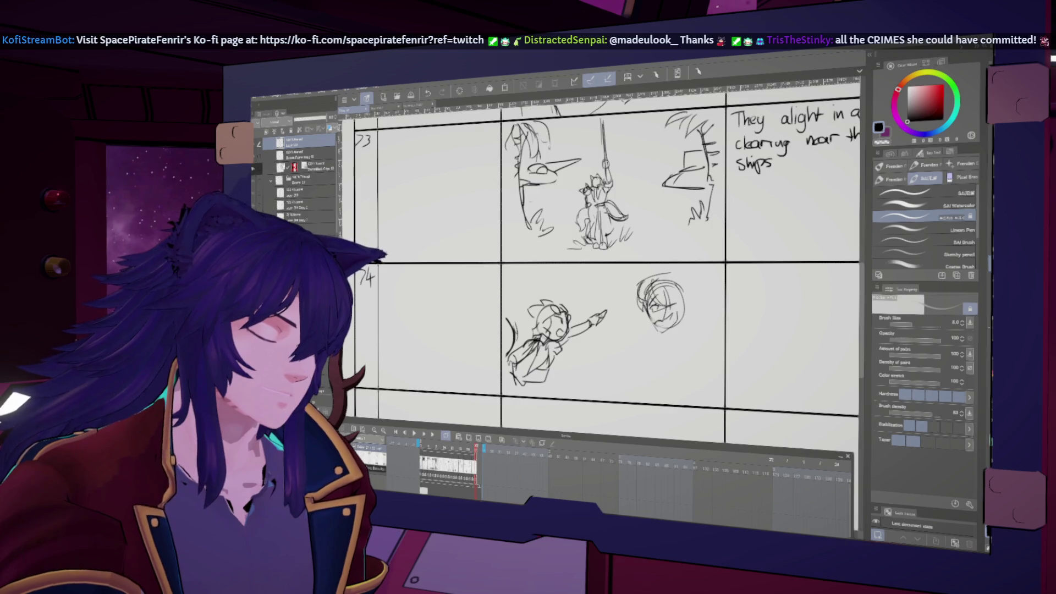
key("ctrl+z")
left_click_drag(660, 324, 670, 334)
left_click_drag(638, 276, 653, 269)
mouse_move(637, 285)
left_mouse_down()
mouse_move(646, 270)
mouse_move(678, 263)
mouse_move(664, 271)
left_mouse_up()
key("h")
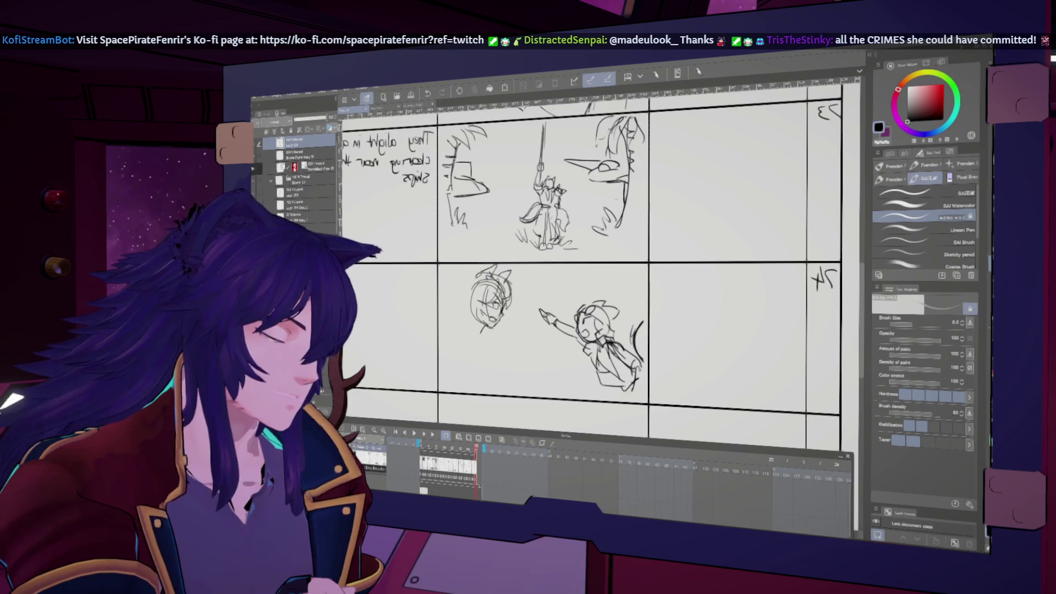
key("h")
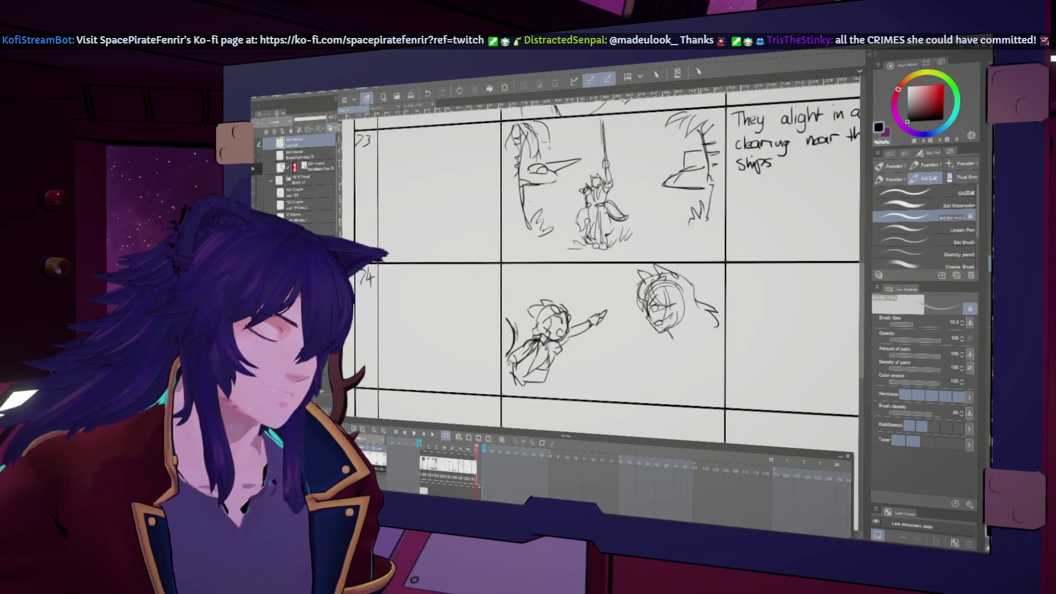
Draw the tall thief's neck, shoulder and body lines and left sleeve below the head
left_click_drag(656, 341, 647, 363)
key("ctrl+z")
mouse_move(680, 320)
left_mouse_down()
mouse_move(673, 361)
mouse_move(660, 362)
left_mouse_up()
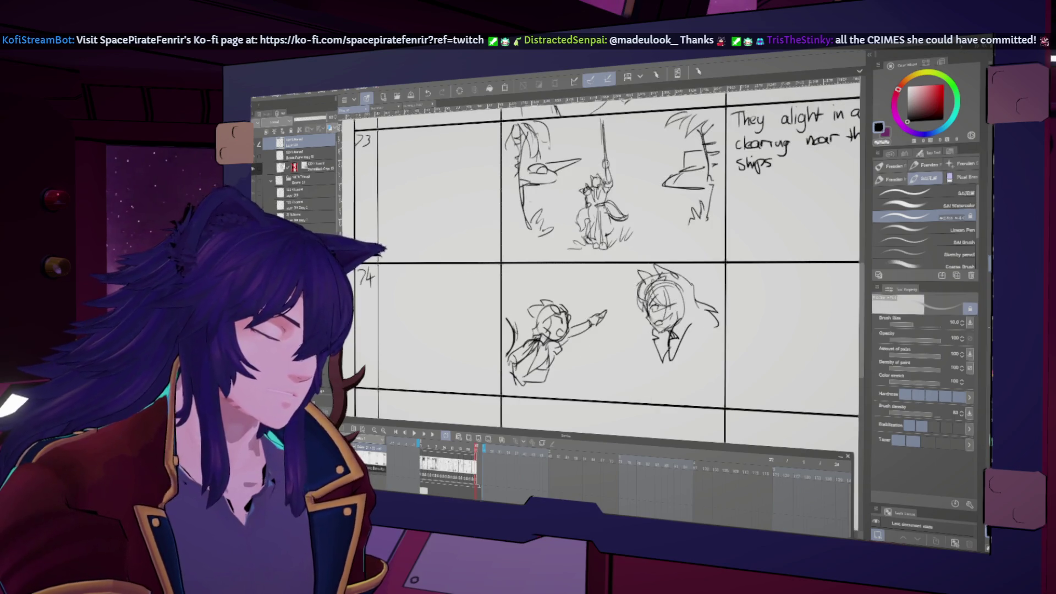
left_click_drag(685, 324, 710, 360)
key("ctrl+z")
mouse_move(688, 325)
left_mouse_down()
mouse_move(713, 362)
mouse_move(668, 385)
left_mouse_up()
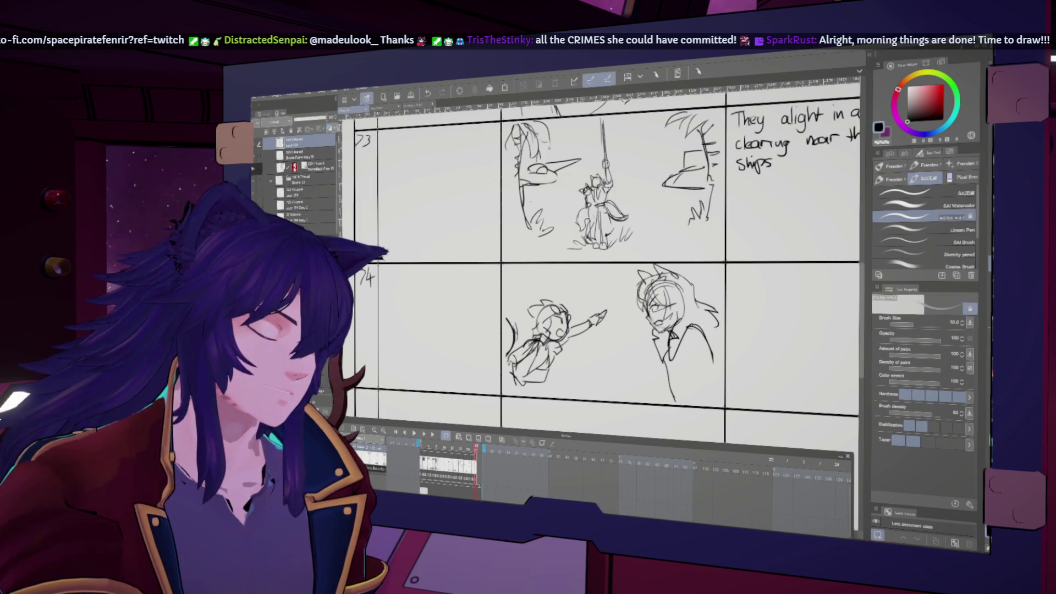
mouse_move(687, 325)
left_mouse_down()
mouse_move(712, 372)
mouse_move(706, 332)
mouse_move(701, 352)
mouse_move(720, 381)
left_mouse_up()
key("ctrl+z")
left_click_drag(670, 352, 675, 393)
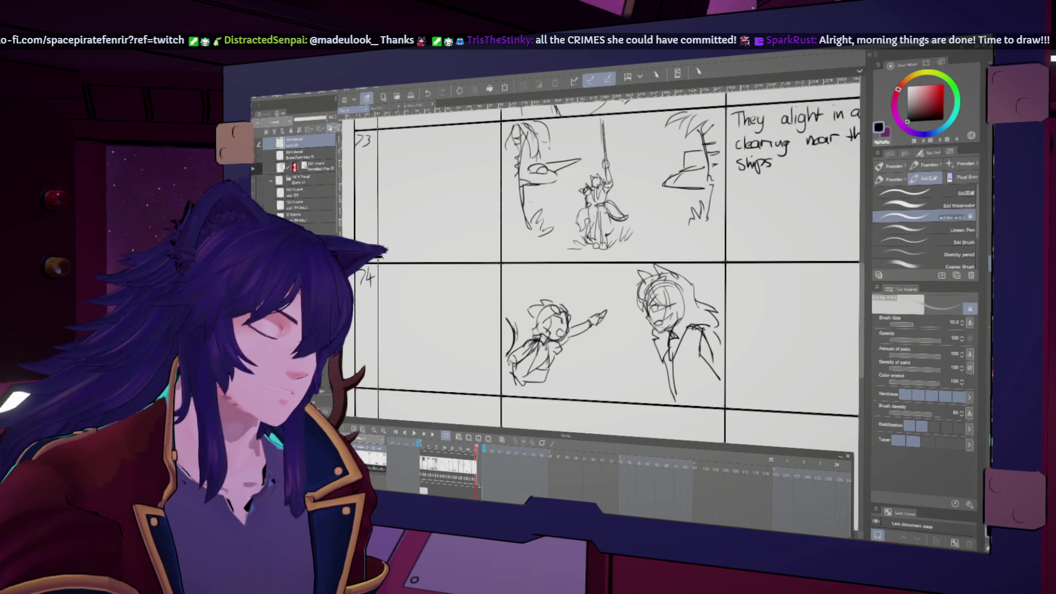
mouse_move(647, 349)
left_mouse_down()
mouse_move(644, 381)
mouse_move(659, 380)
mouse_move(640, 388)
left_mouse_up()
left_click_drag(640, 387, 659, 392)
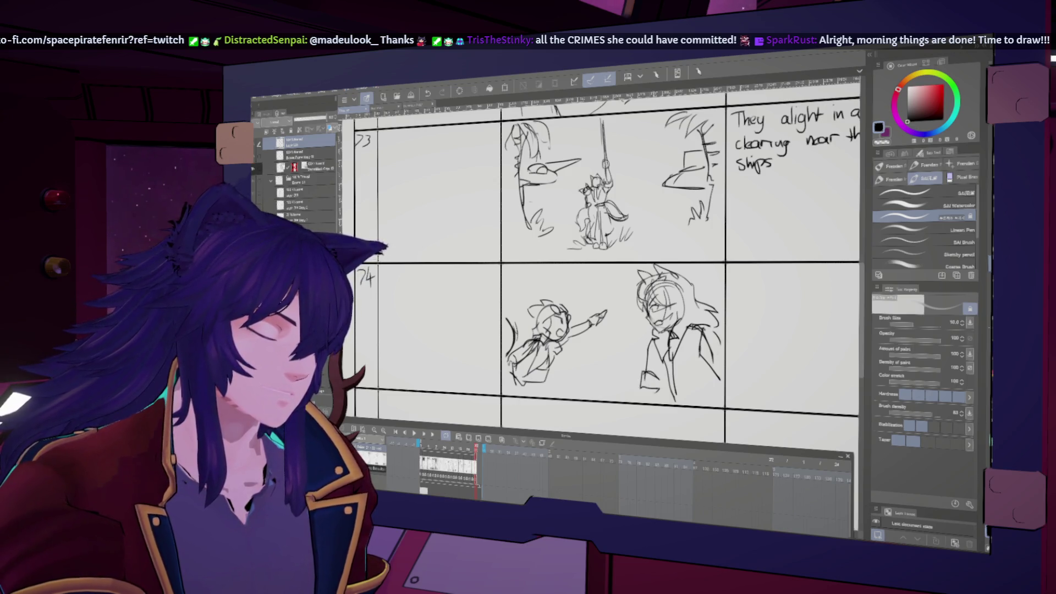
key("h")
key("h")
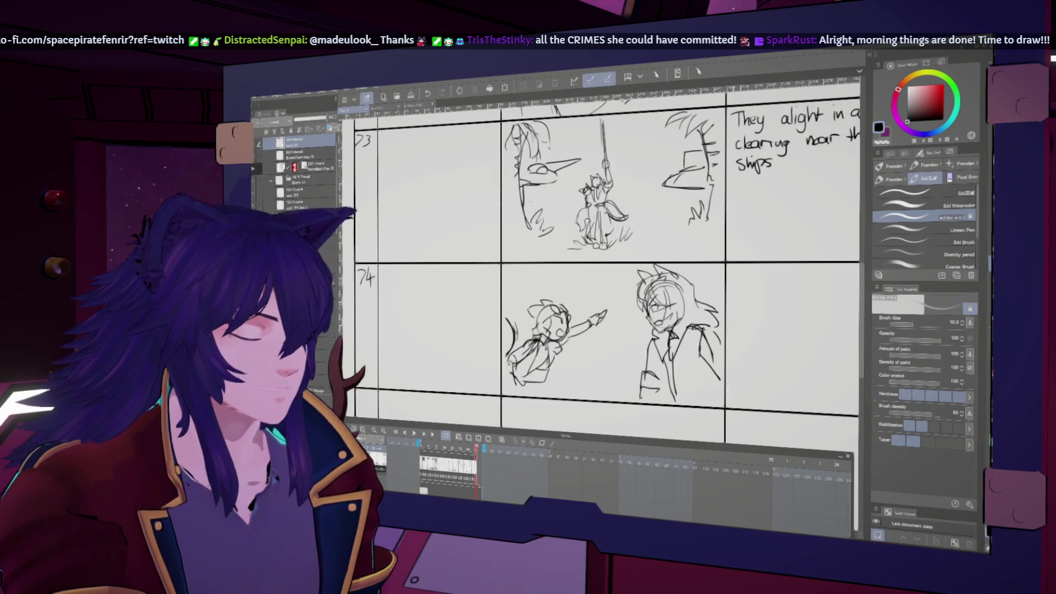
key("j")
key("h")
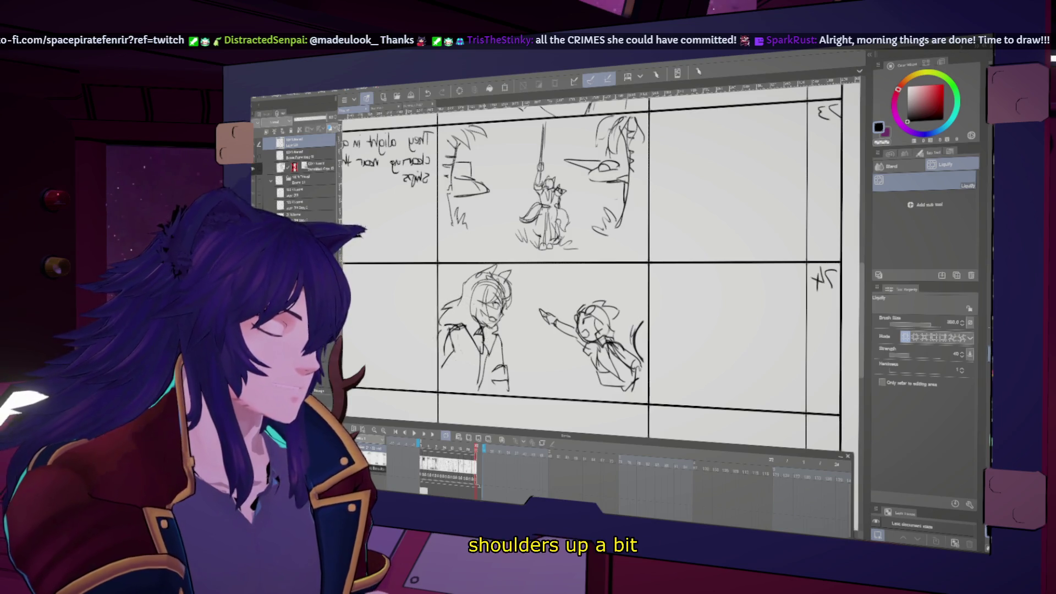
Push the tall thief's shoulders down with Liquify and add marks at his lower left
key("h")
left_click_drag(659, 330, 649, 390)
scroll(588, 264, "up", 2)
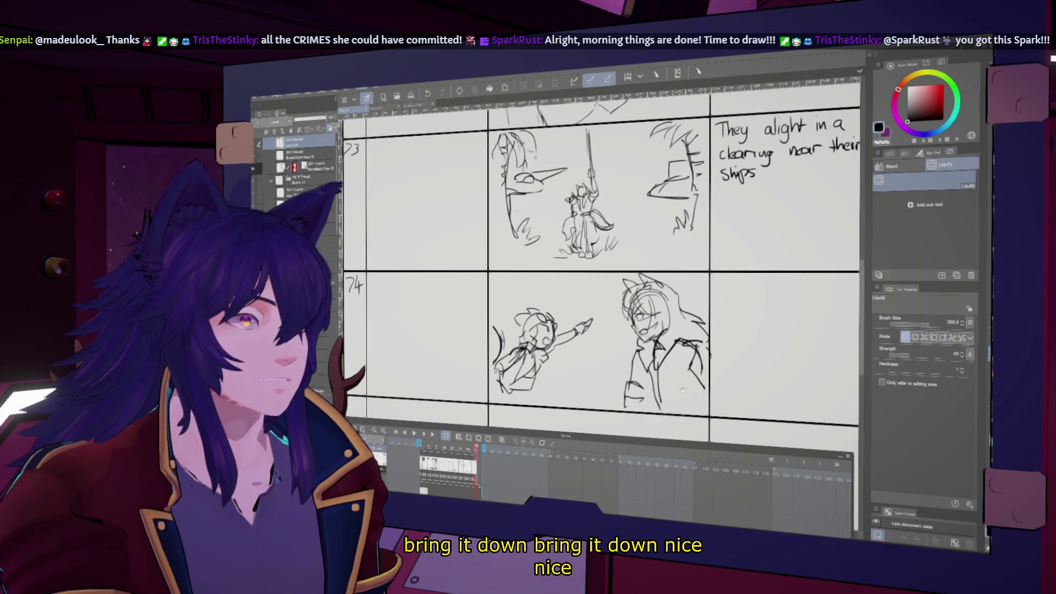
key("b")
key("h")
key("h")
mouse_move(637, 385)
left_mouse_down()
mouse_move(618, 405)
mouse_move(641, 398)
left_mouse_up()
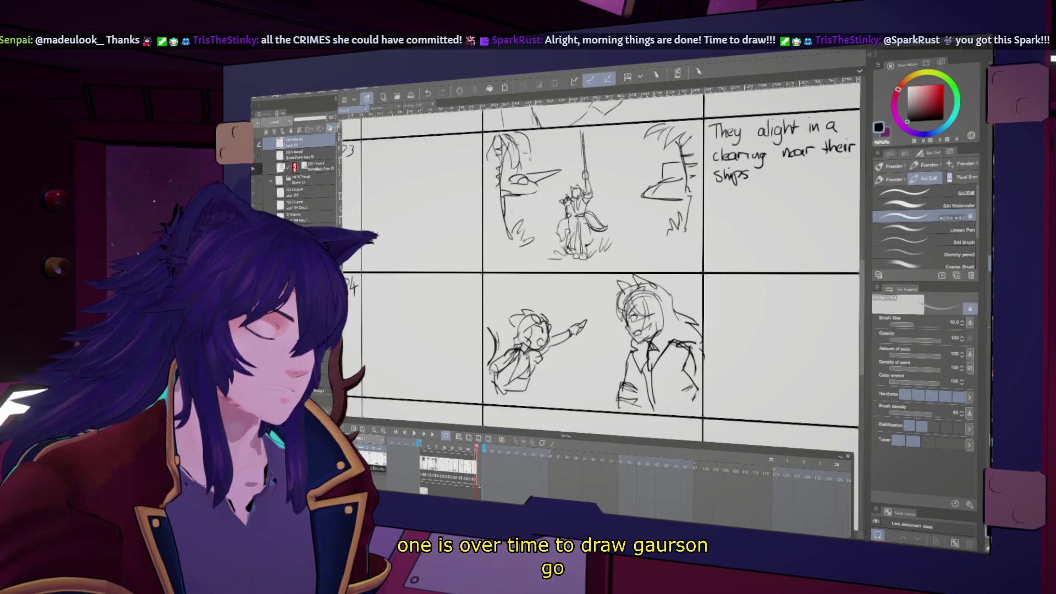
key("h")
key("h")
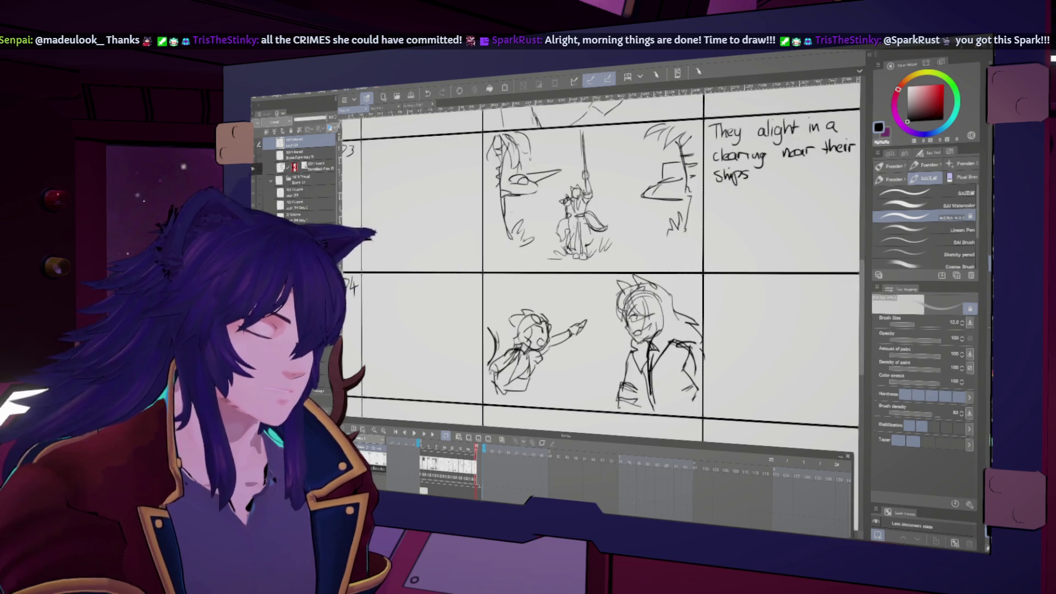
Handwrite 'Short thief yells about' in cut 74's notes column
left_click_drag(605, 264, 542, 294)
mouse_move(654, 302)
left_mouse_down()
mouse_move(647, 314)
mouse_move(685, 303)
mouse_move(718, 319)
mouse_move(762, 313)
left_mouse_up()
key("ctrl+z")
key("ctrl+z")
left_click_drag(769, 304, 765, 315)
left_click_drag(654, 330, 650, 336)
mouse_move(657, 322)
left_mouse_down()
mouse_move(658, 337)
mouse_move(704, 329)
left_mouse_up()
key("ctrl+z")
Finish the note with 'tall losing the treasure'
left_click_drag(711, 329, 713, 337)
mouse_move(717, 323)
left_mouse_down()
mouse_move(717, 337)
mouse_move(771, 338)
left_mouse_up()
left_click_drag(780, 330, 770, 347)
scroll(775, 341, "down", 1)
left_click_drag(655, 328, 656, 338)
left_click_drag(651, 332, 699, 341)
left_click_drag(695, 333, 719, 337)
left_click_drag(726, 331, 751, 330)
left_click_drag(751, 335, 760, 332)
mouse_move(551, 509)
left_mouse_down()
mouse_move(706, 407)
mouse_move(654, 368)
mouse_move(667, 345)
left_mouse_up()
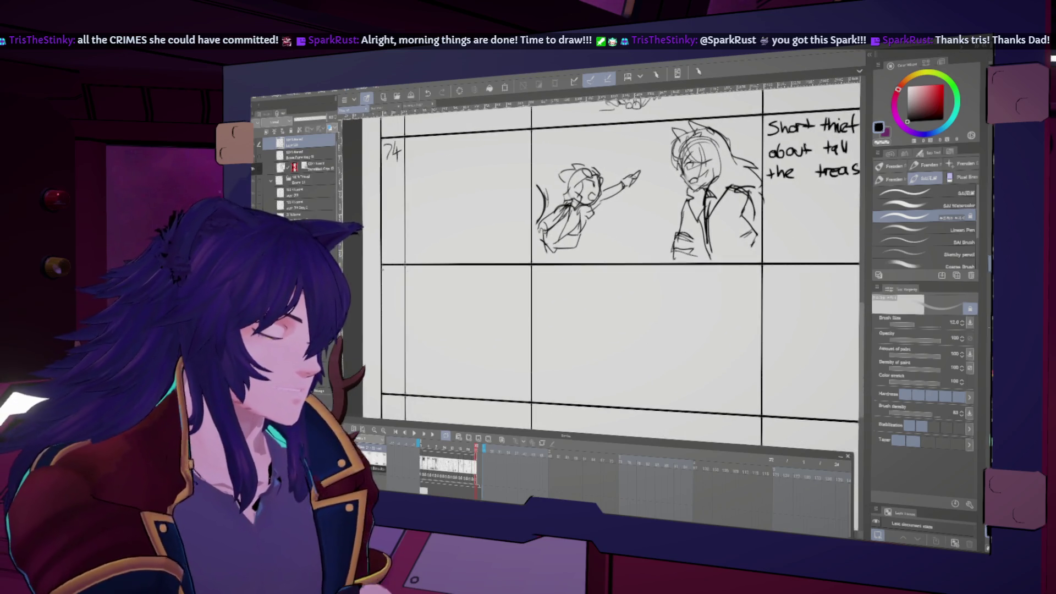
Duplicate both thieves from cut 74 into the panel below and deselect
scroll(605, 264, "down", 5)
scroll(605, 264, "up", 5)
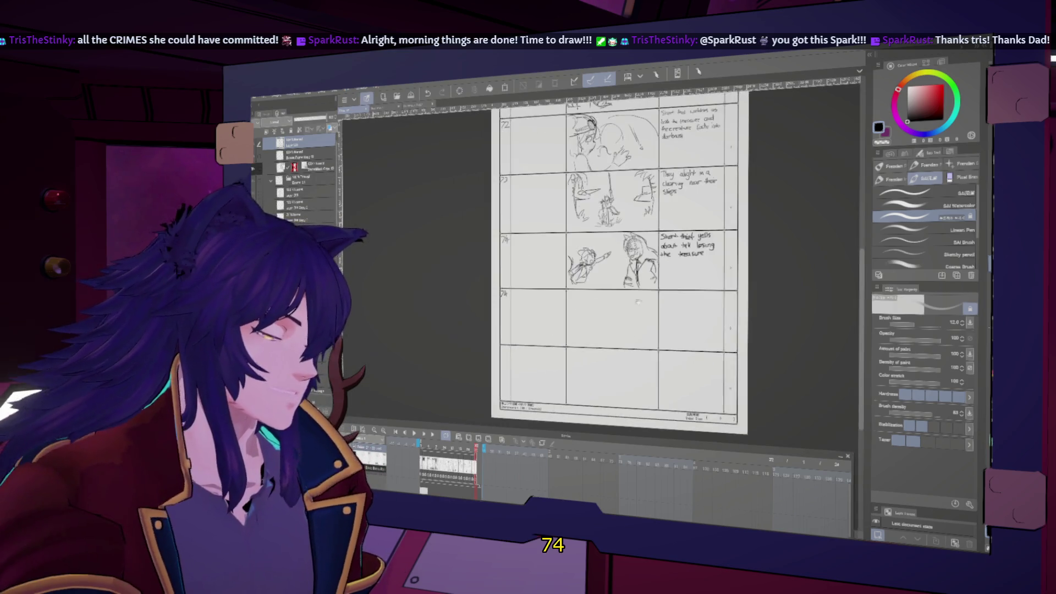
left_click_drag(605, 264, 598, 357)
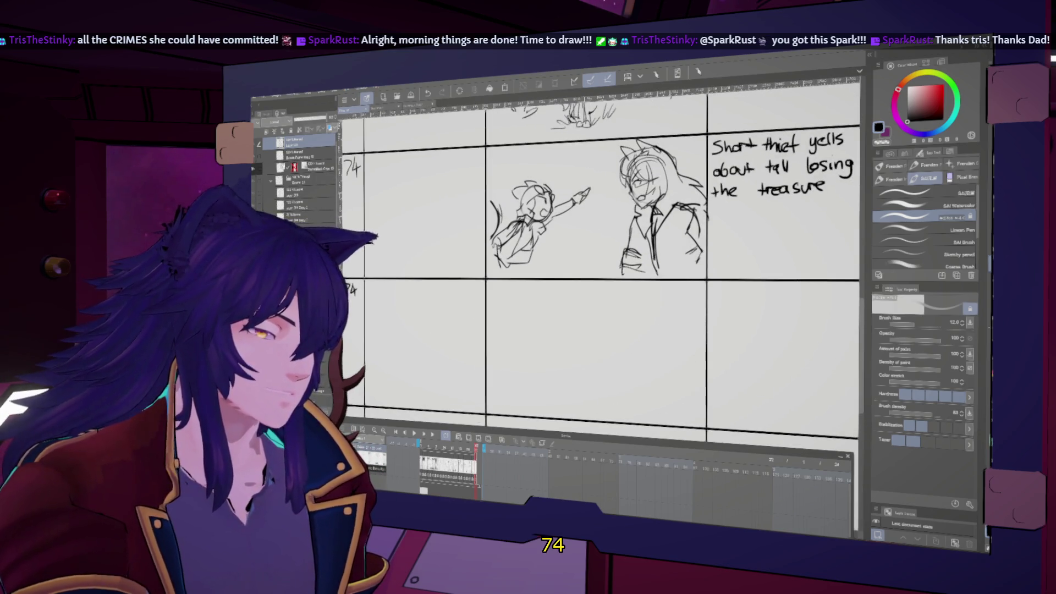
key("m")
mouse_move(697, 151)
left_mouse_down()
mouse_move(716, 259)
mouse_move(489, 279)
mouse_move(647, 128)
left_mouse_up()
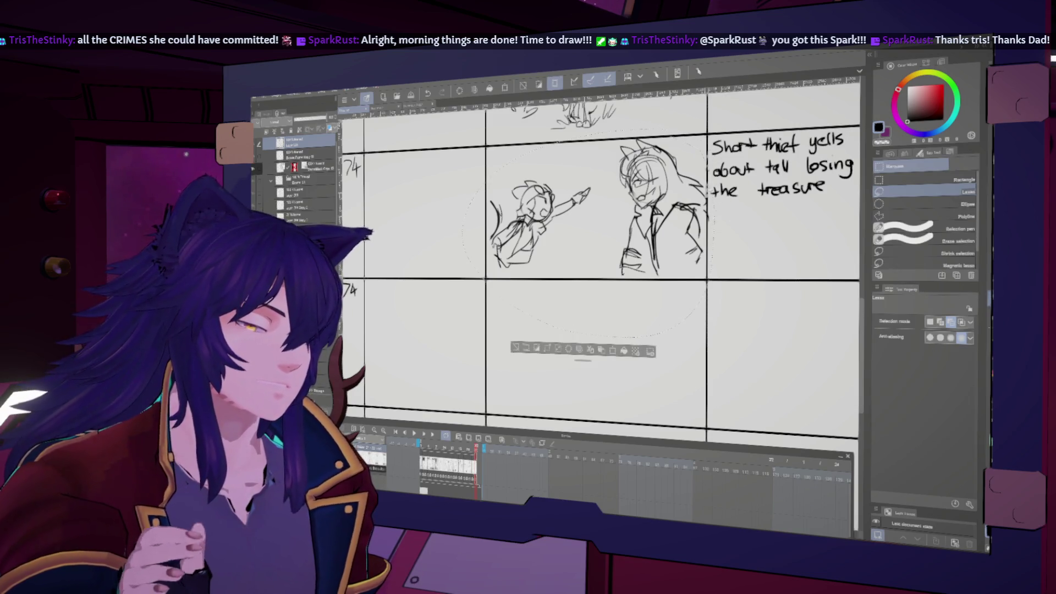
key("k")
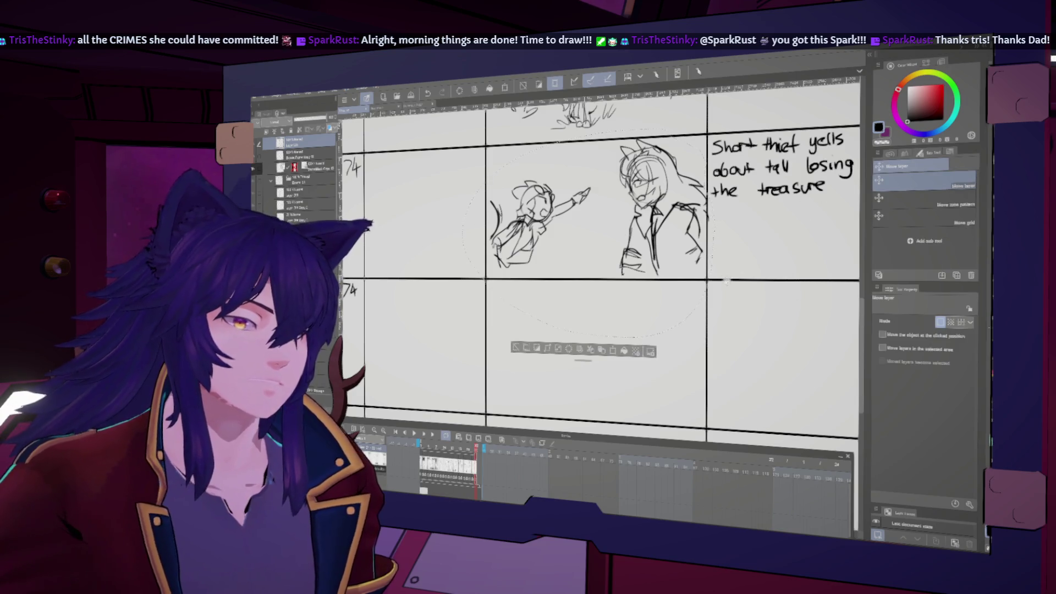
scroll(729, 280, "down", 2)
key("ctrl+c")
key("ctrl+v")
left_click_drag(677, 276, 675, 414)
left_click_drag(674, 366, 674, 372)
key("ctrl+d")
Delete the short thief's pointing arm in the lower copy
key("m")
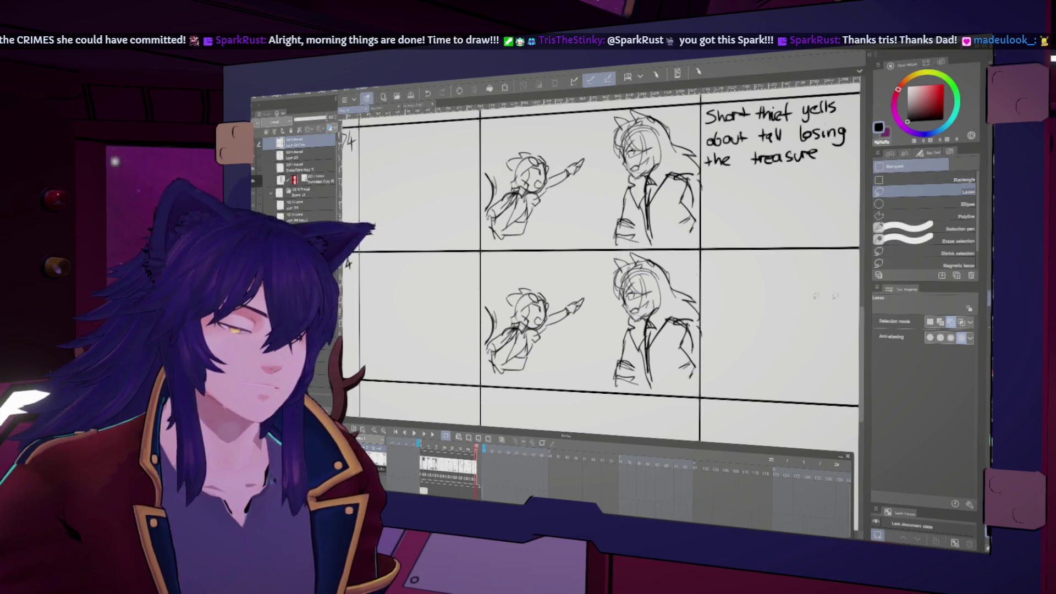
key("Delete")
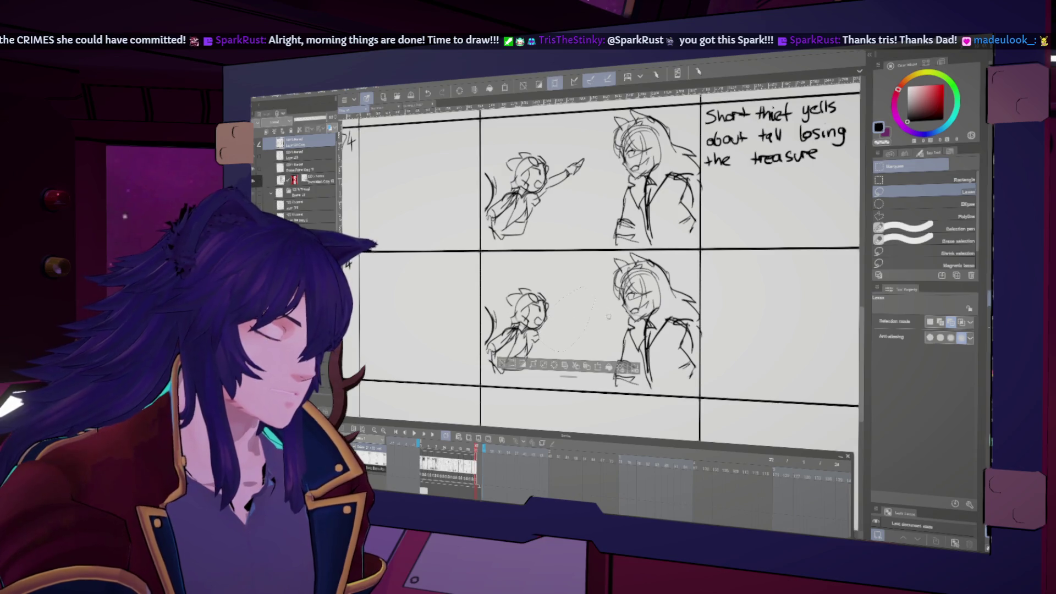
key("ctrl+d")
key("h")
left_click_drag(663, 341, 618, 312)
key("ctrl+d")
key("h")
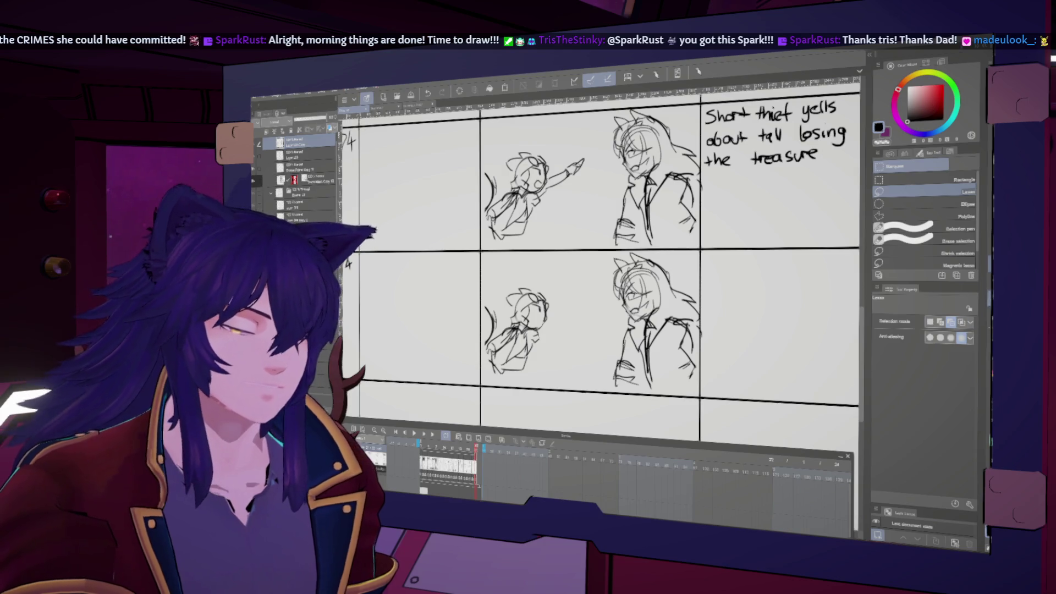
key("b")
key("h")
key("h")
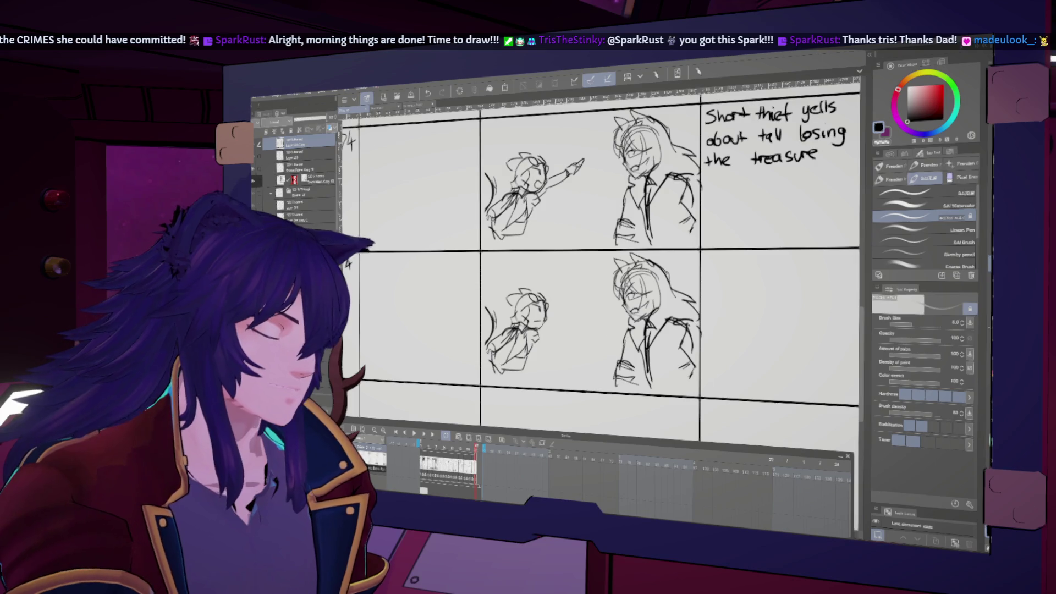
Erase parts of the lower tall thief's body and face, adding a stroke by his chin
mouse_move(619, 344)
left_mouse_down()
mouse_move(624, 385)
mouse_move(629, 363)
left_mouse_up()
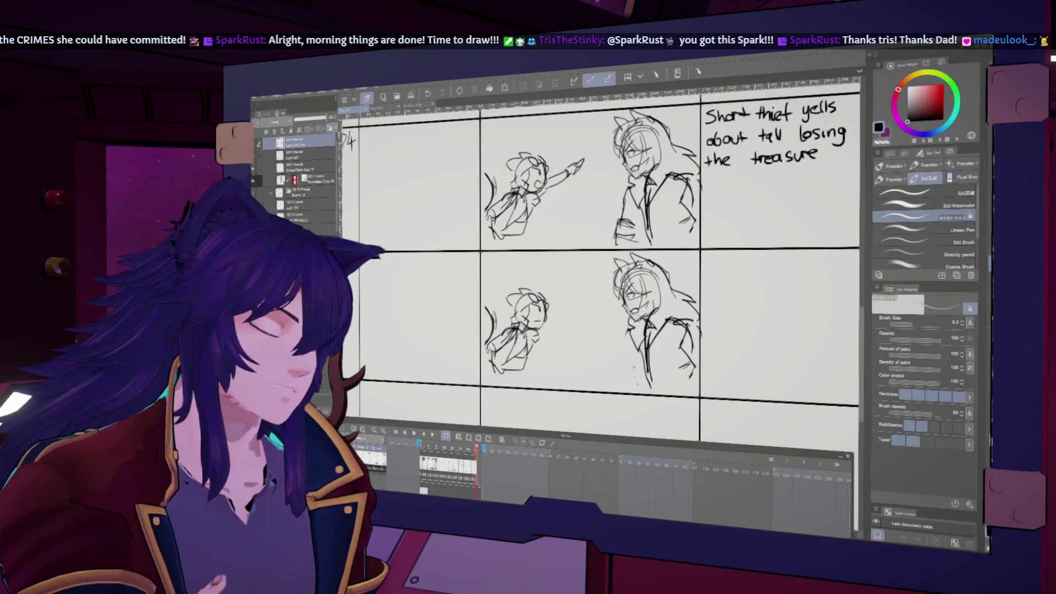
left_click_drag(631, 306, 632, 317)
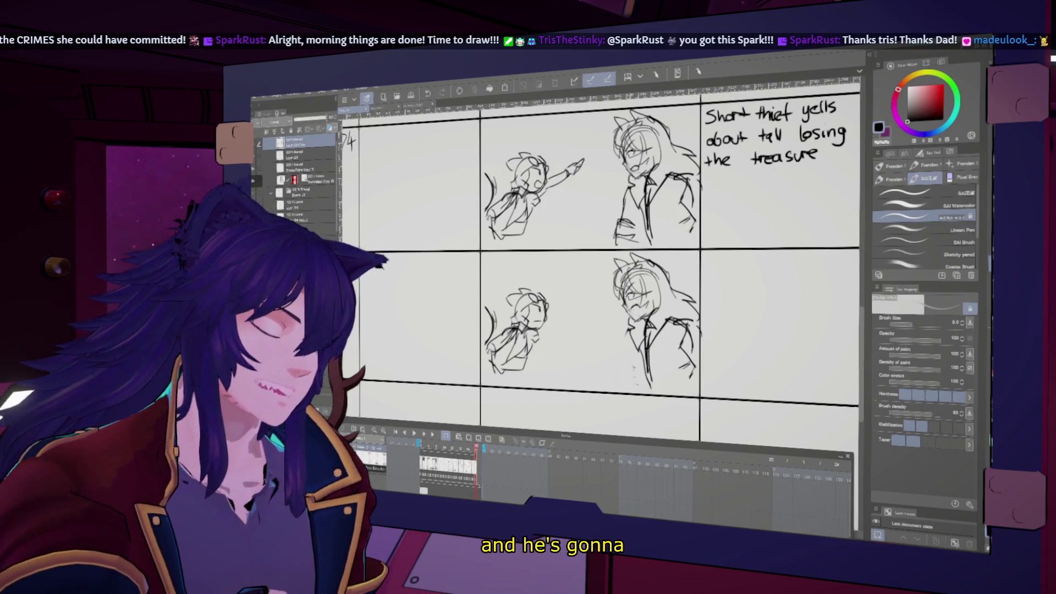
left_click_drag(629, 303, 641, 315)
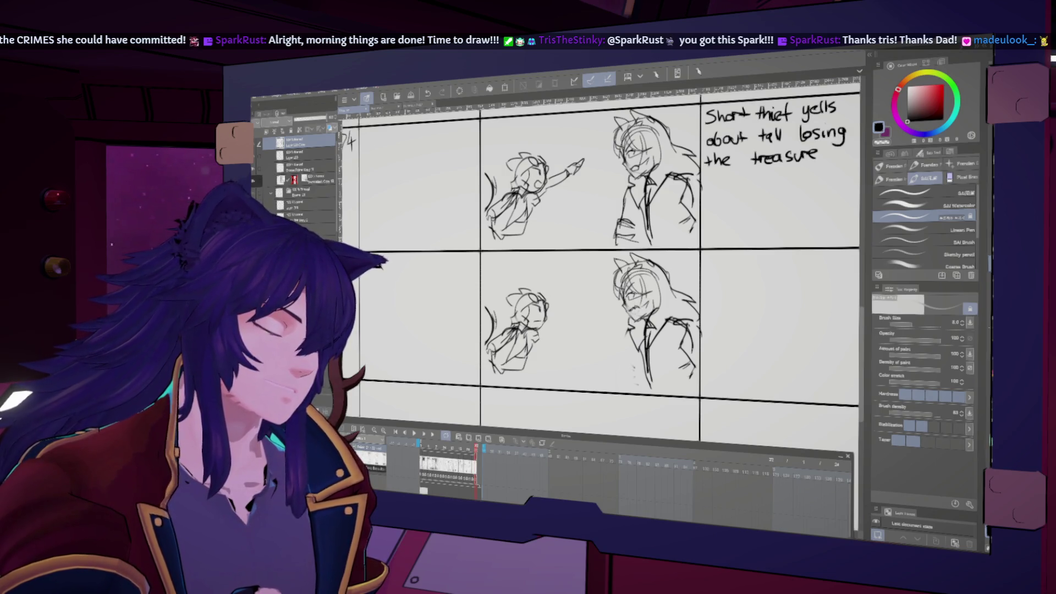
key("h")
key("h")
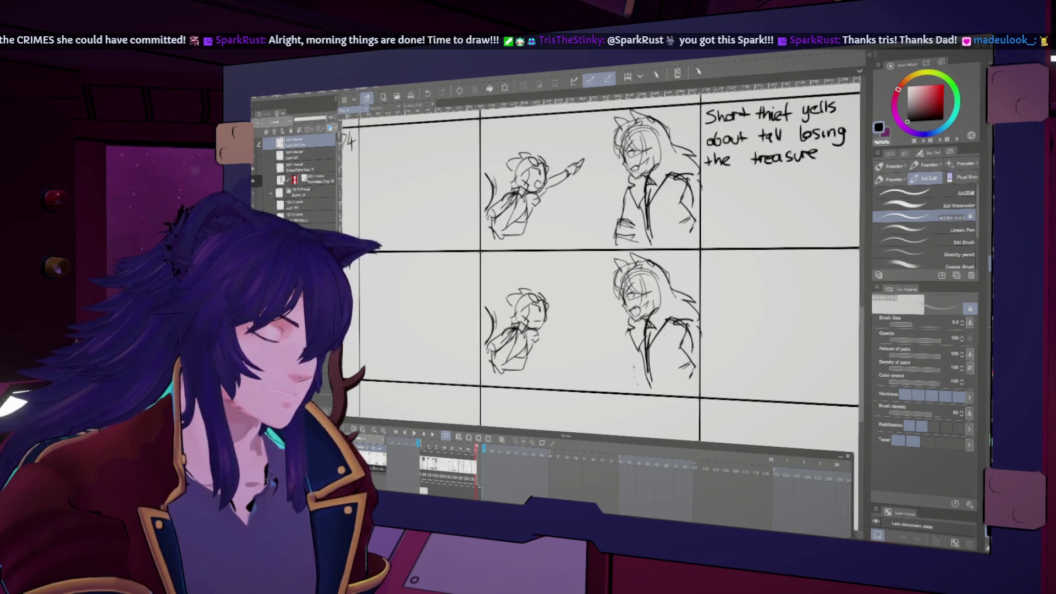
left_click_drag(629, 319, 612, 331)
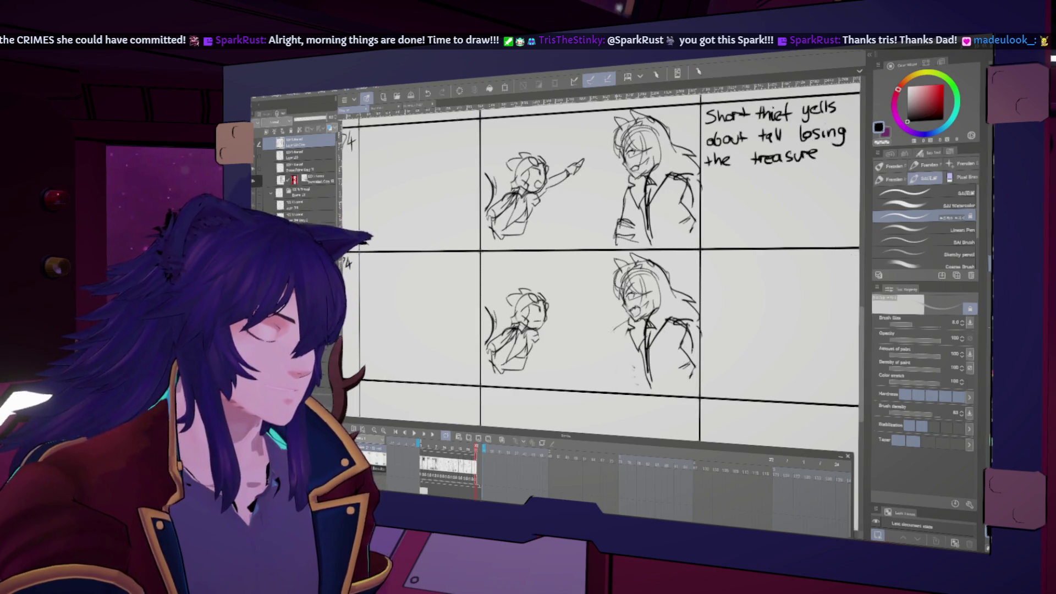
key("h")
Sketch the tall thief's outstretched arm ending in an open hand
key("h")
left_click_drag(591, 307, 587, 344)
key("h")
key("h")
key("h")
key("h")
key("ctrl+z")
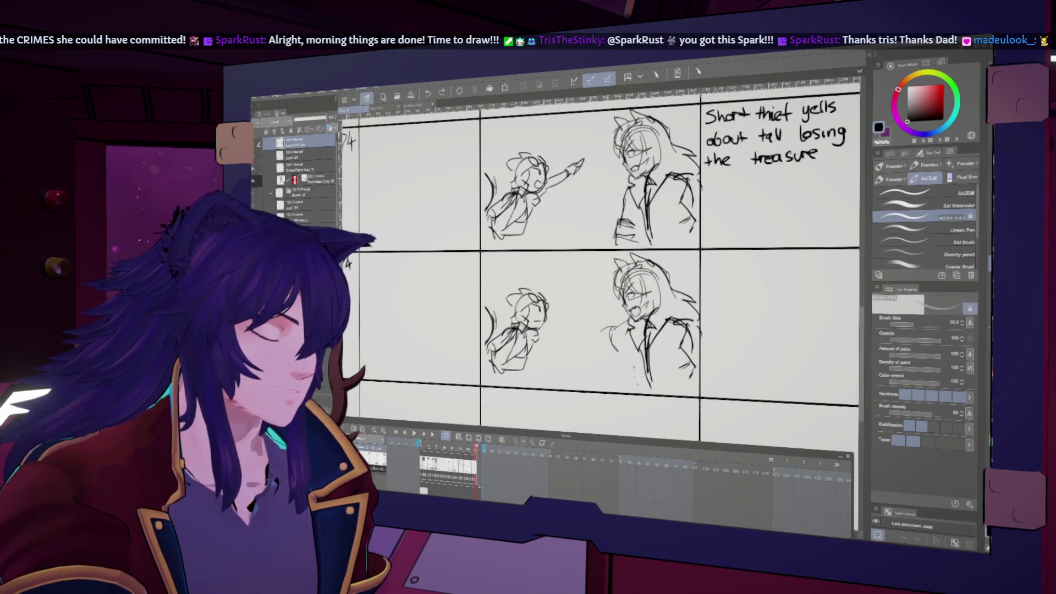
mouse_move(584, 309)
left_mouse_down()
mouse_move(603, 328)
mouse_move(601, 348)
left_mouse_up()
key("ctrl+z")
key("h")
key("h")
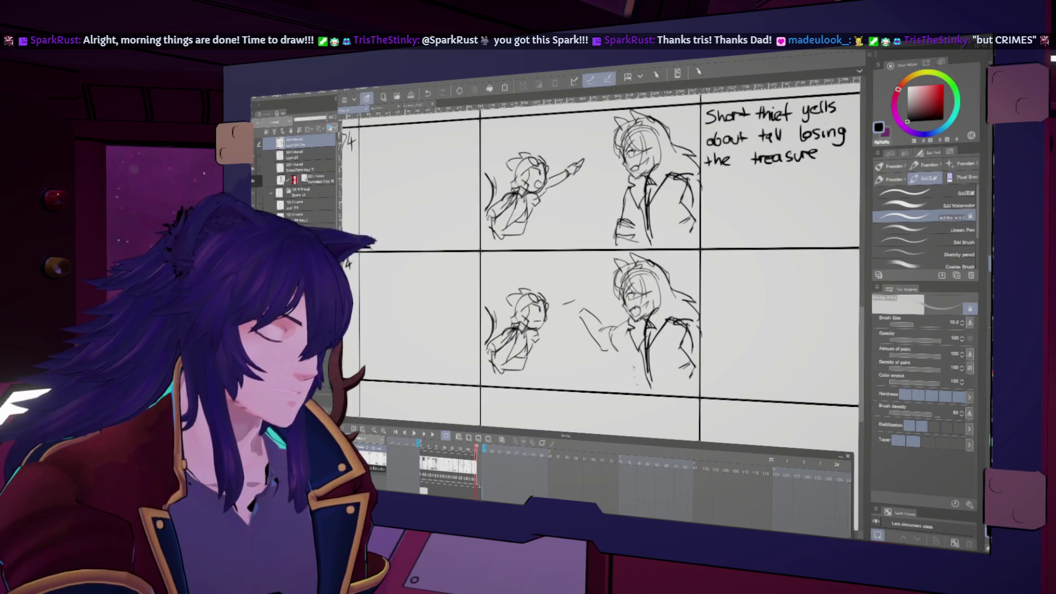
left_click_drag(584, 300, 571, 316)
key("h")
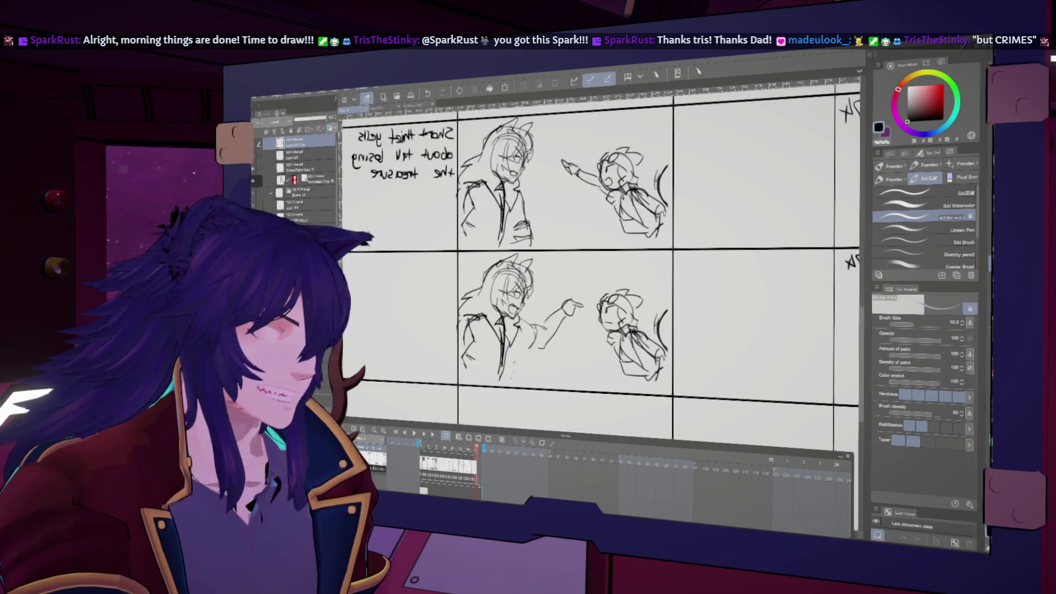
key("h")
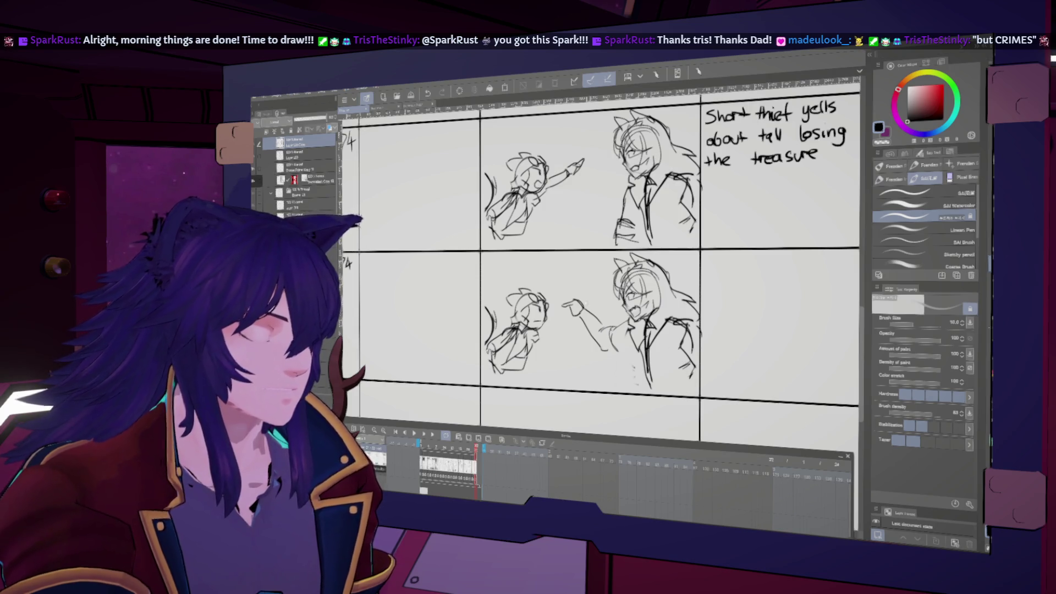
key("ctrl+z")
left_click_drag(587, 293, 568, 315)
key("h")
key("h")
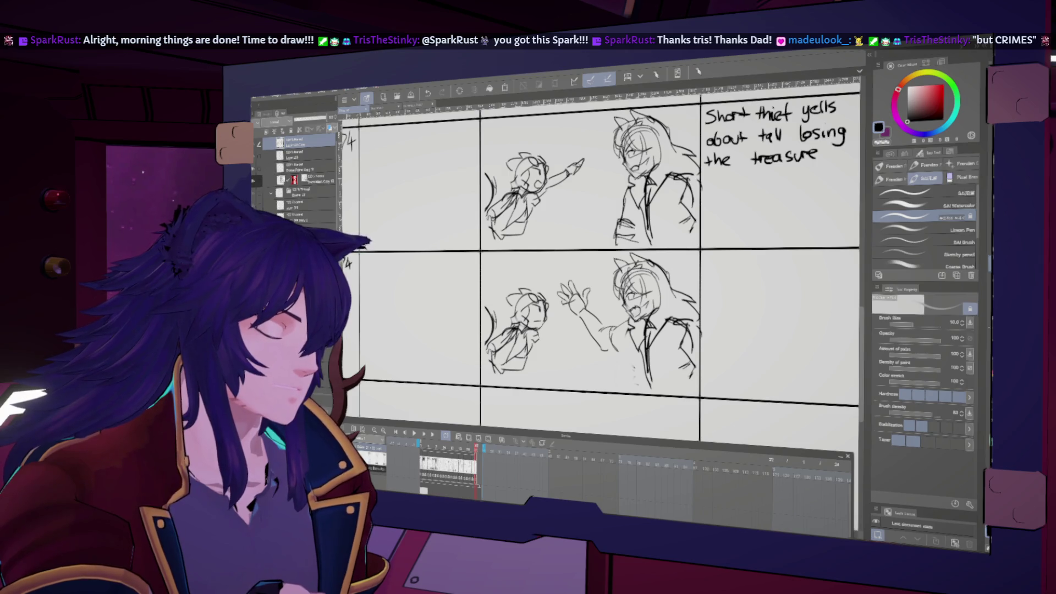
key("h")
key("h")
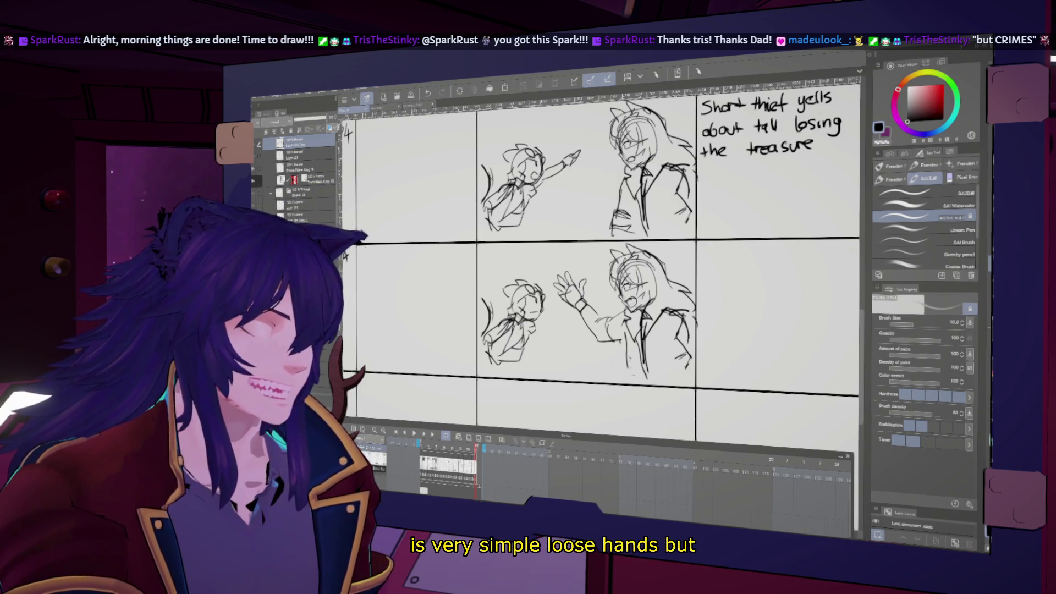
Add detail strokes to the lower tall thief's body
left_click_drag(605, 275, 600, 270)
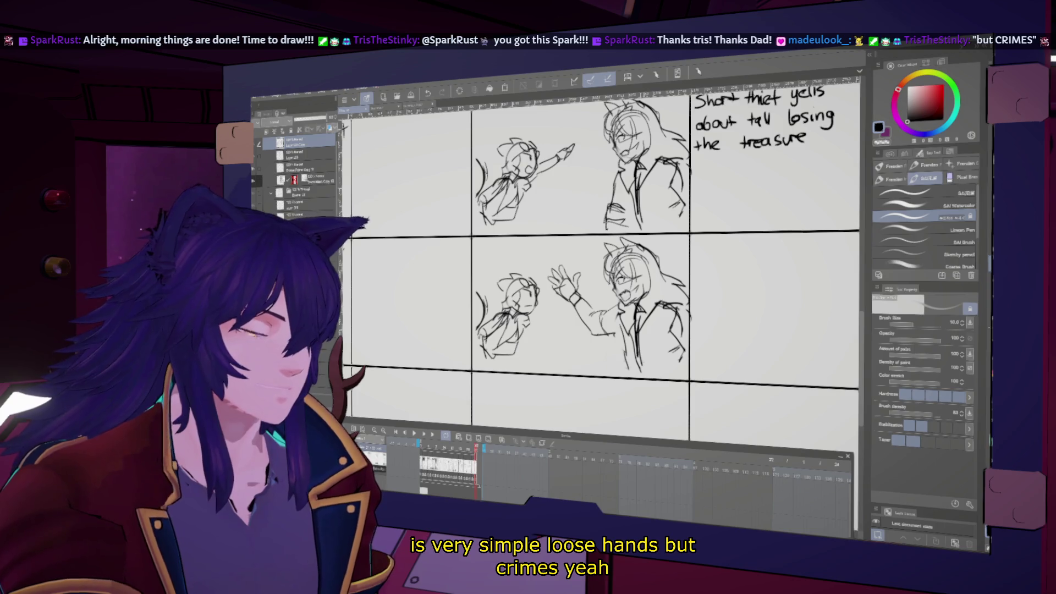
mouse_move(667, 344)
left_mouse_down()
mouse_move(650, 365)
mouse_move(651, 348)
left_mouse_up()
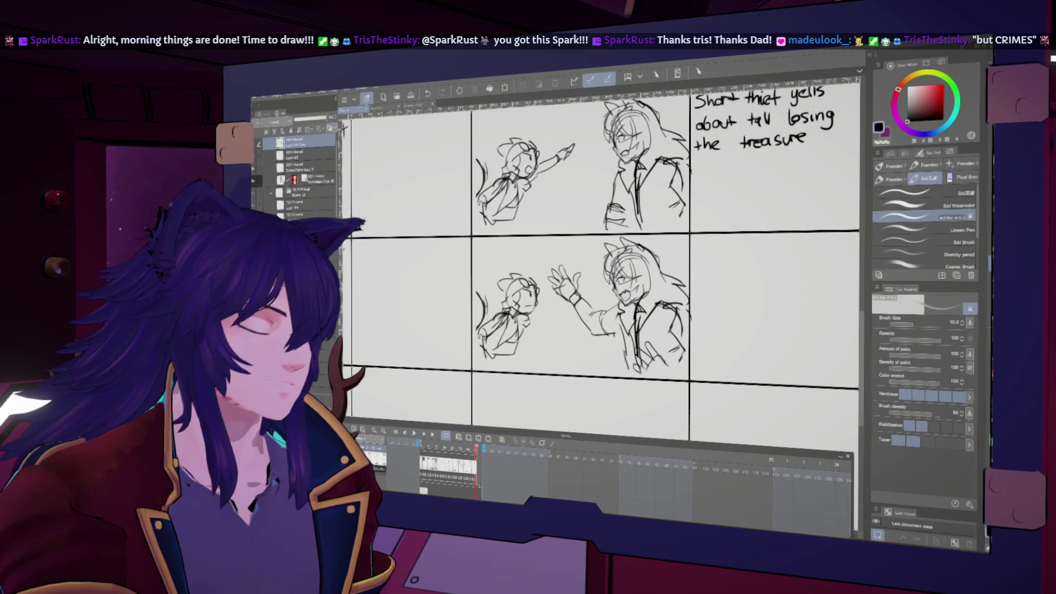
key("h")
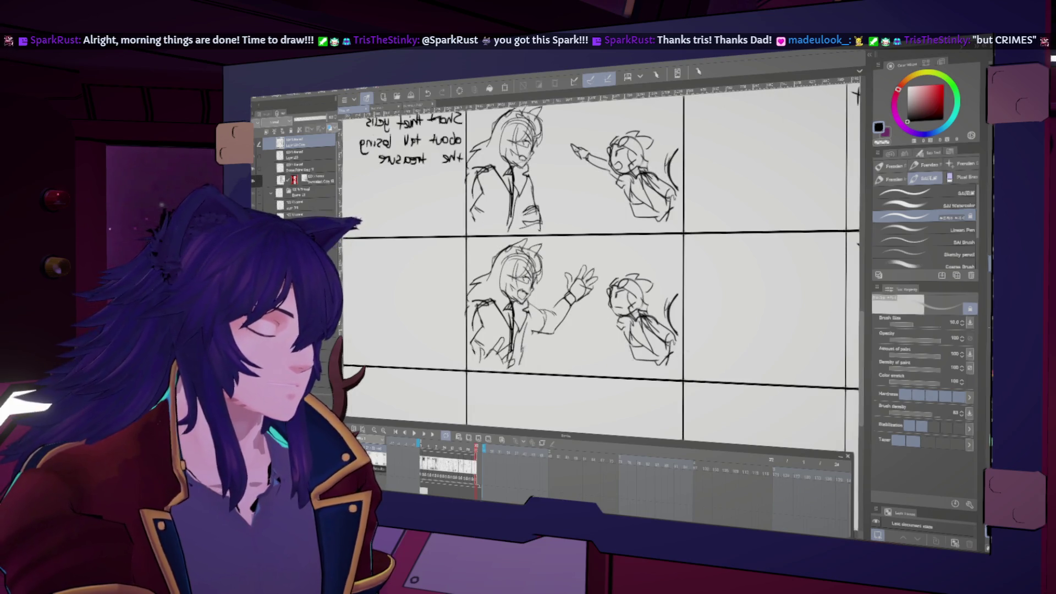
key("h")
left_click_drag(600, 264, 563, 302)
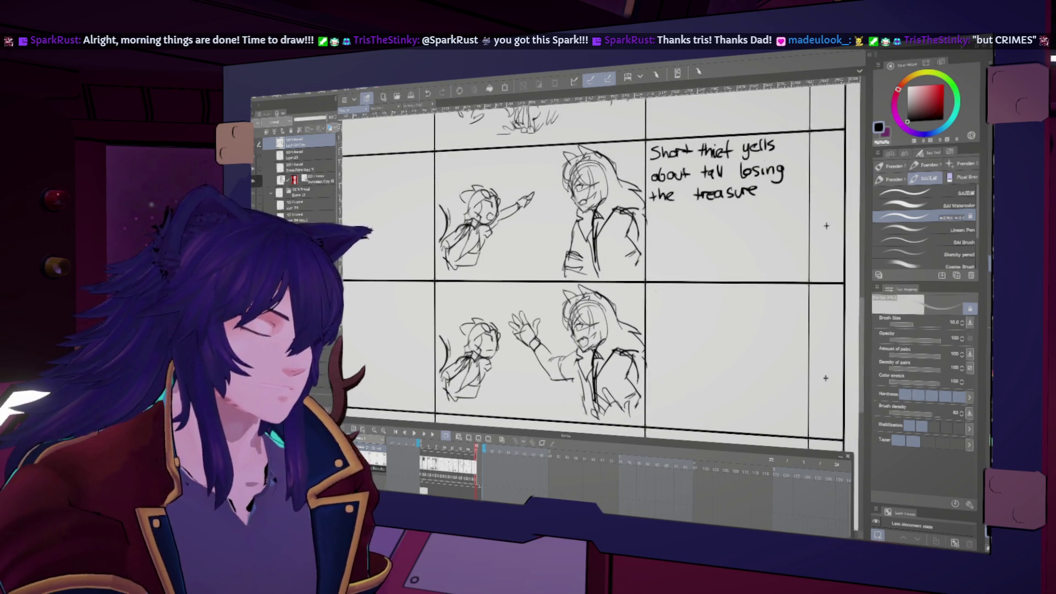
Handwrite 'Tall re-iterates you would be DEAD' beside the lower cut, then zoom out to the full page
left_click_drag(695, 297, 770, 296)
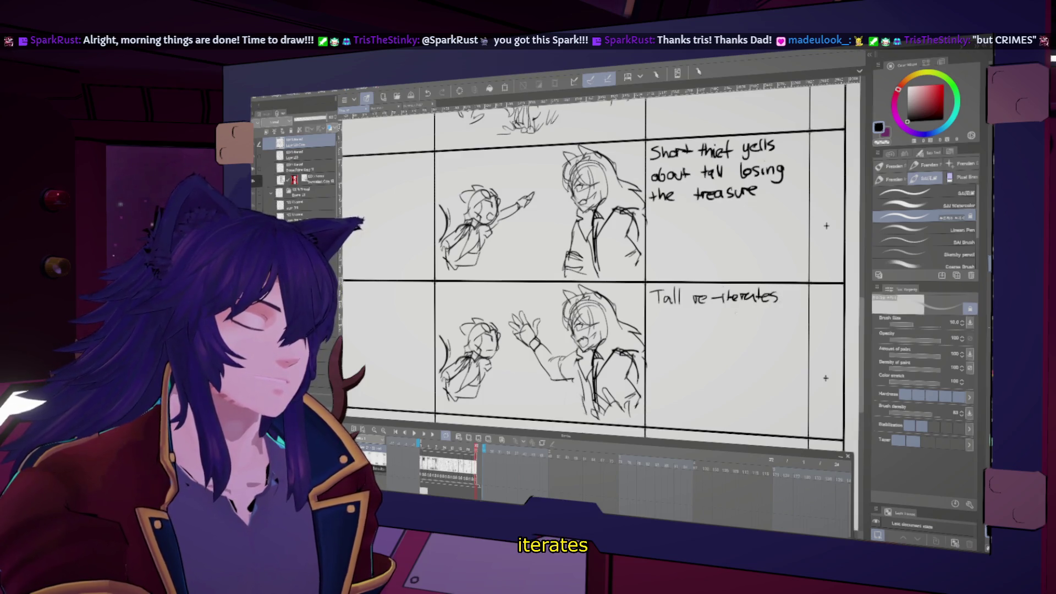
left_click_drag(715, 330, 726, 322)
left_click_drag(667, 309, 670, 325)
left_click_drag(684, 310, 747, 317)
mouse_move(755, 311)
left_mouse_down()
mouse_move(757, 298)
mouse_move(774, 316)
left_mouse_up()
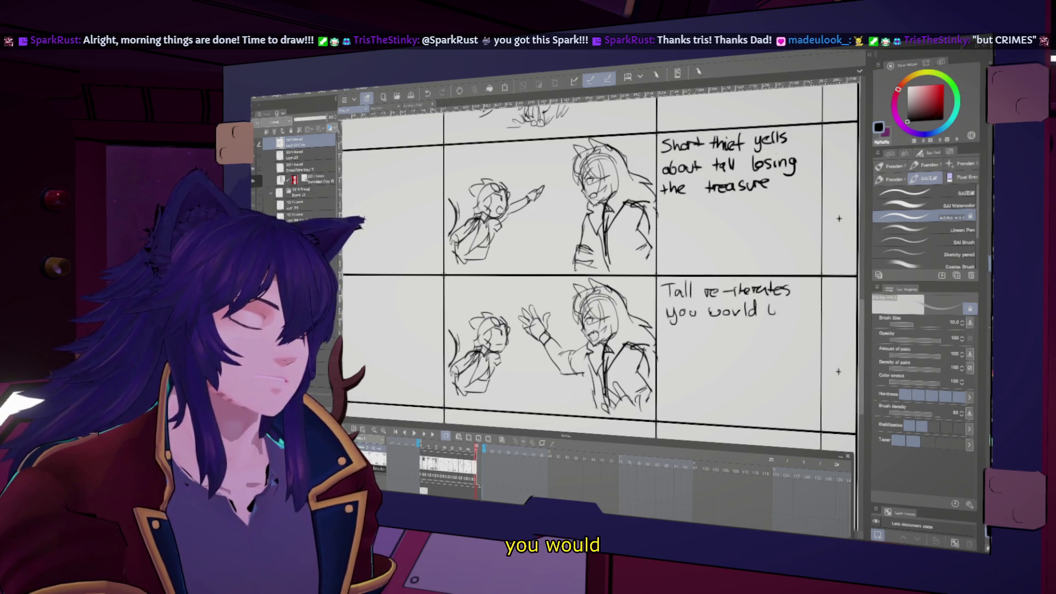
mouse_move(663, 331)
left_mouse_down()
mouse_move(665, 346)
mouse_move(693, 344)
left_mouse_up()
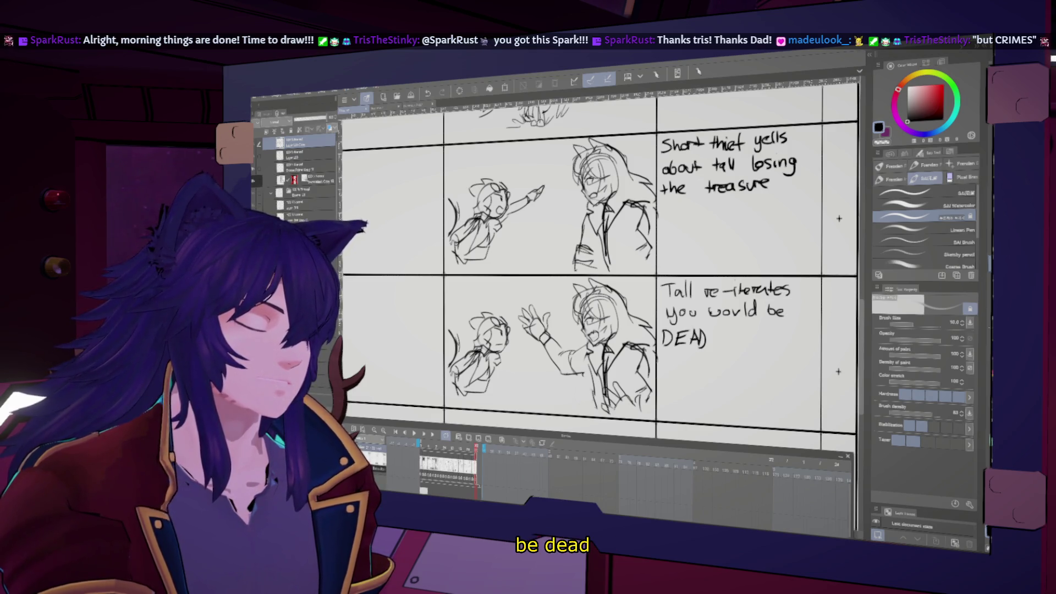
key("ctrl+0")
key("ctrl+minus")
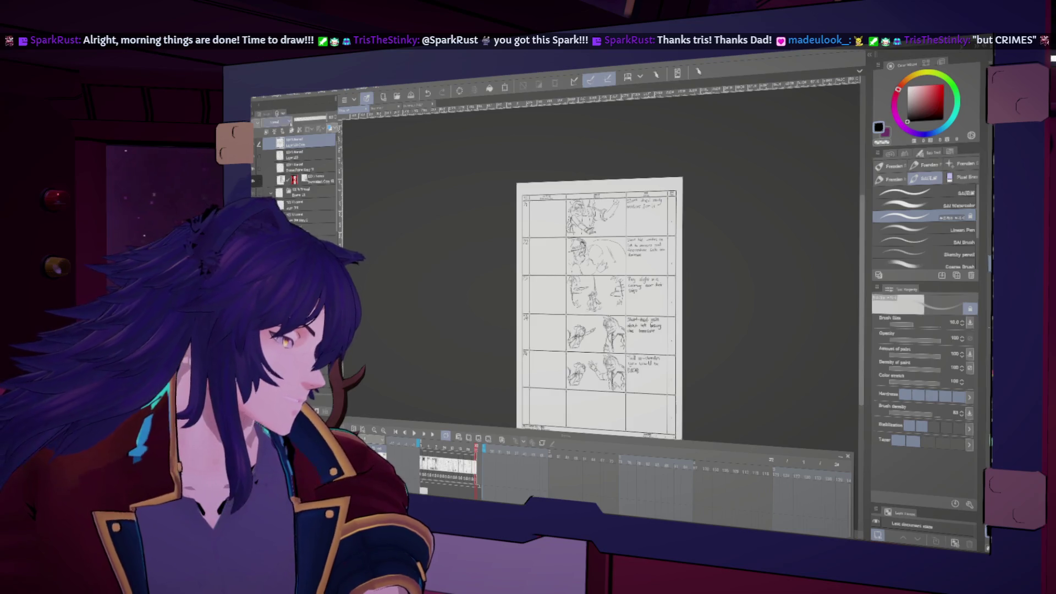
Select the sketch layer and paste a copy of the sketch onto the page
left_click(305, 155)
left_click_drag(793, 316, 754, 252)
key("k")
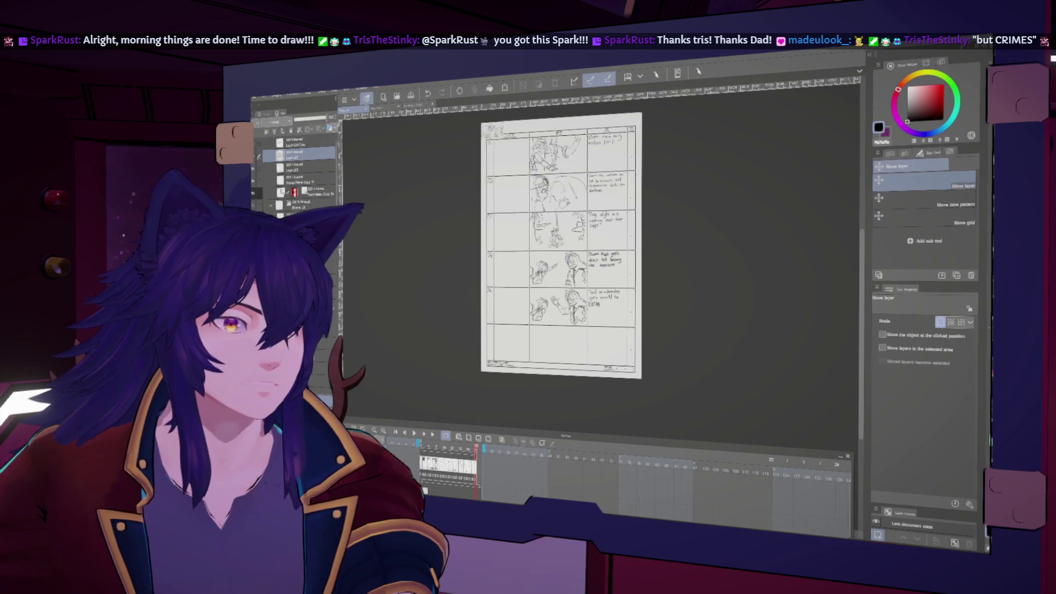
key("ctrl+v")
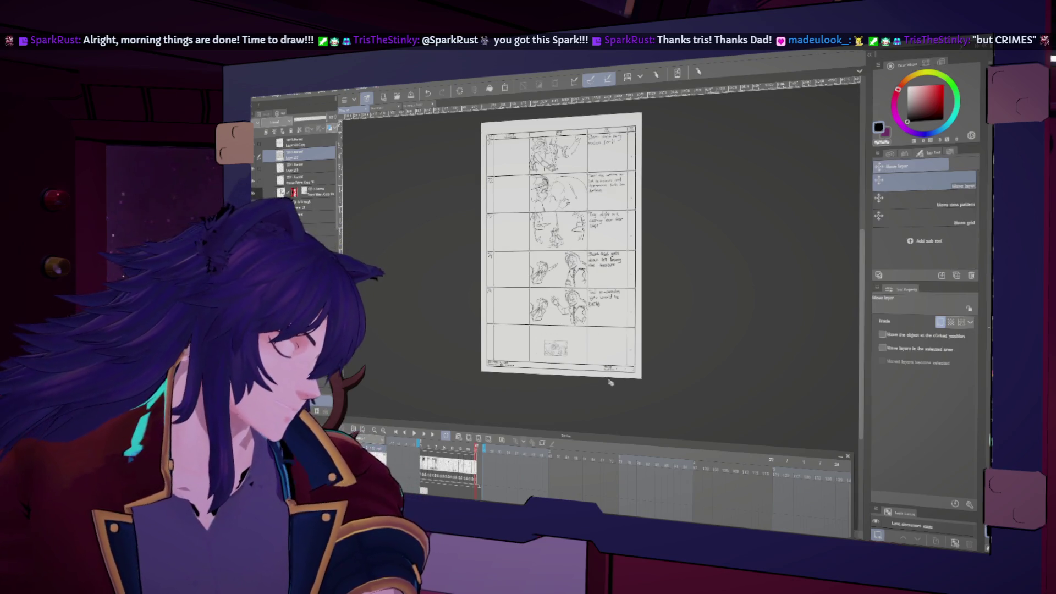
Scale the pasted sketch to about 246% and fit it into the bottom cut
key("ctrl+t")
left_click_drag(570, 359, 584, 364)
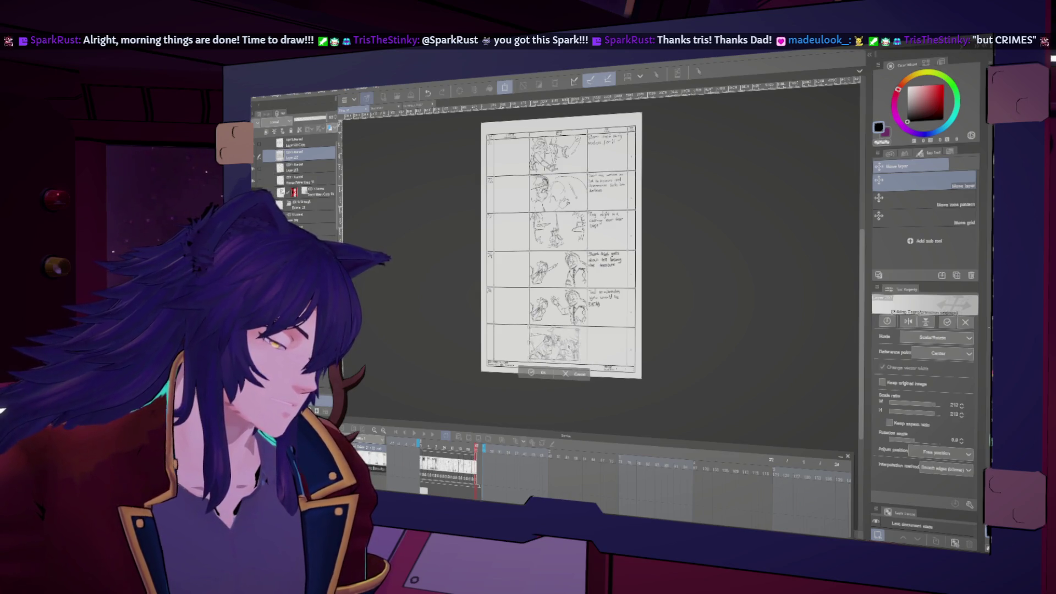
scroll(569, 351, "up", 1)
scroll(575, 352, "up", 1)
left_click_drag(545, 335, 551, 339)
left_click_drag(541, 382, 546, 389)
left_click(529, 387)
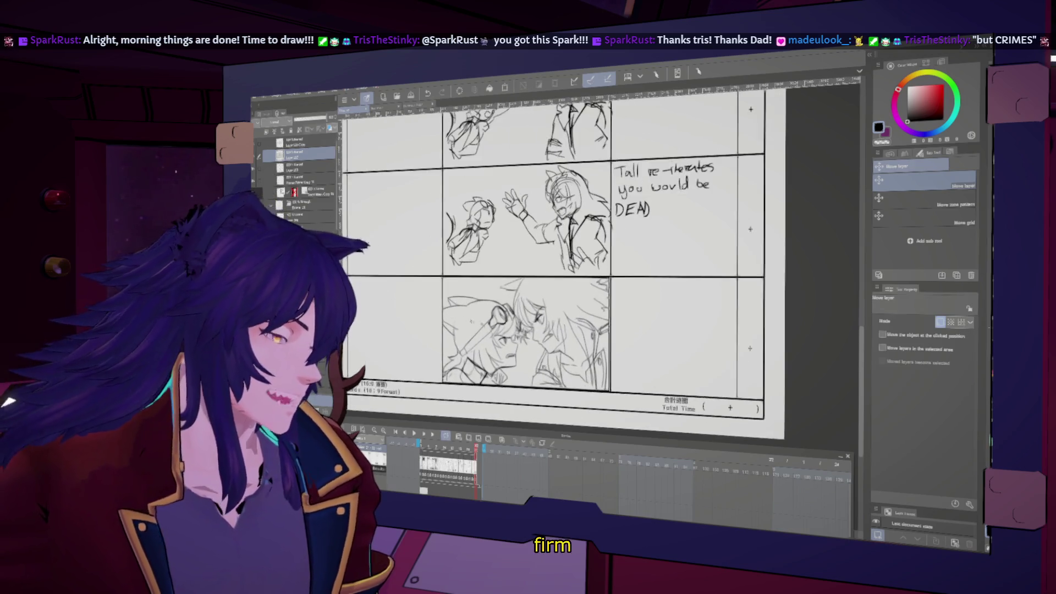
Switch to the pen and undo the stray M stroke in the notes column
scroll(512, 320, "up", 3)
key("p")
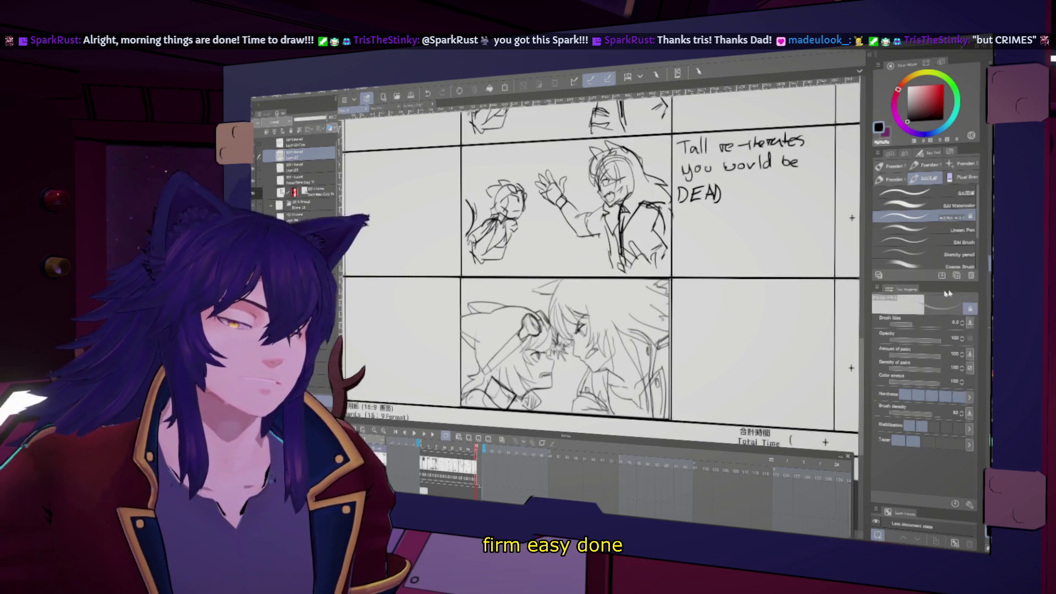
scroll(599, 264, "right", 2)
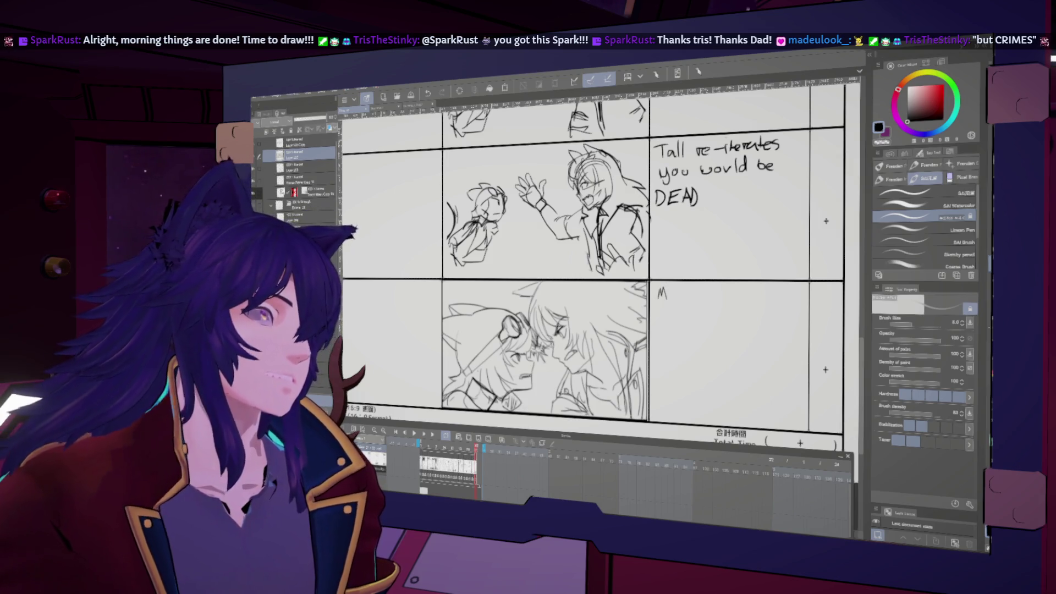
key("ctrl+z")
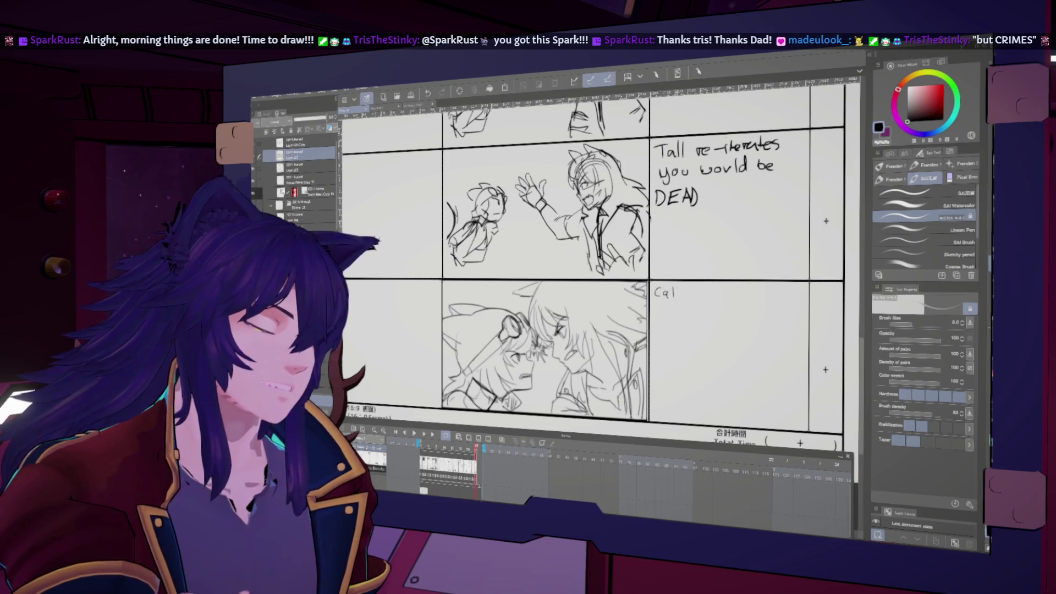
Handwrite 'Call back to Shot' beside the bottom cut, then zoom out to the page
mouse_move(676, 286)
left_mouse_down()
mouse_move(677, 298)
mouse_move(721, 297)
left_mouse_up()
left_click_drag(717, 292, 723, 292)
left_click_drag(727, 291, 751, 298)
left_click_drag(750, 291, 772, 295)
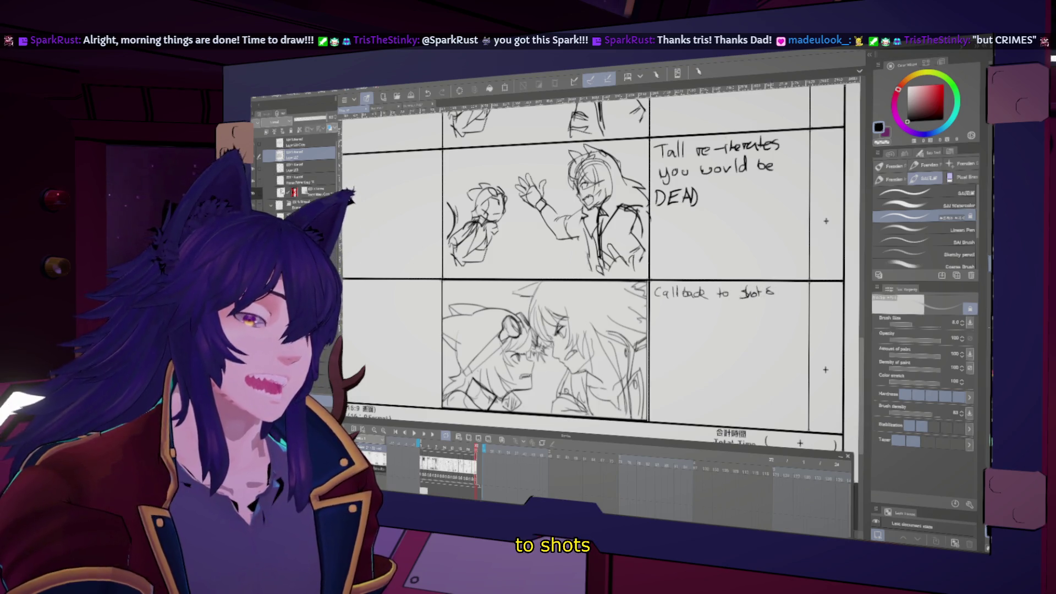
scroll(599, 264, "left", 5)
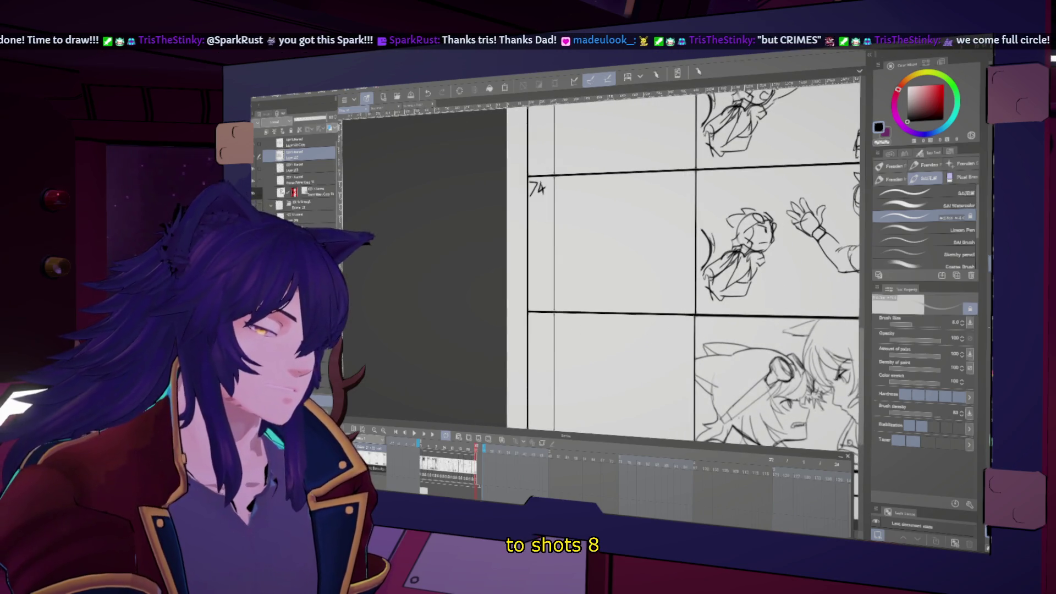
scroll(657, 275, "down", 5)
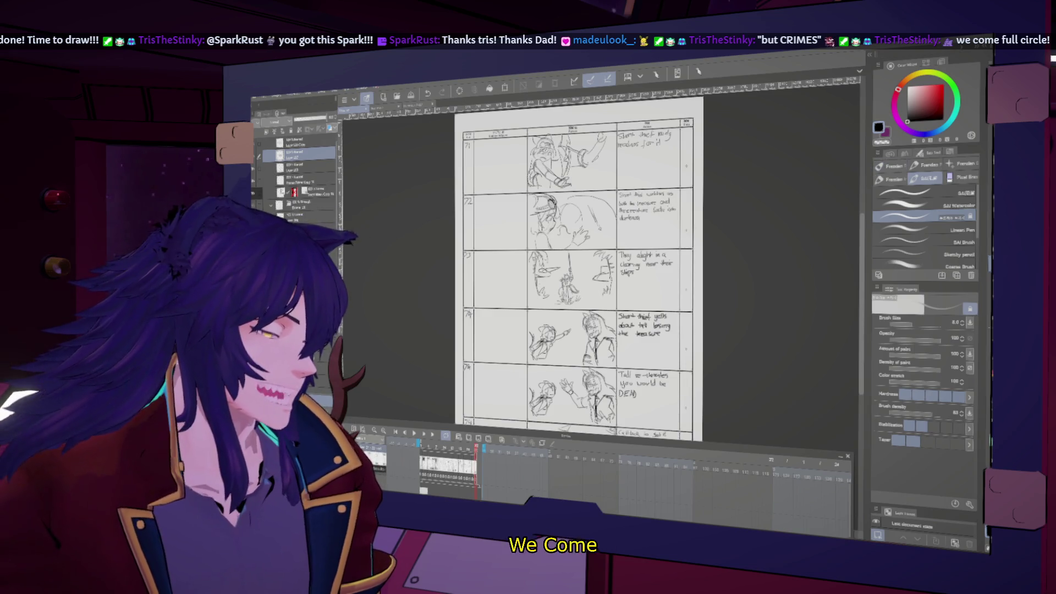
scroll(634, 184, "down", 2)
scroll(594, 264, "up", 3)
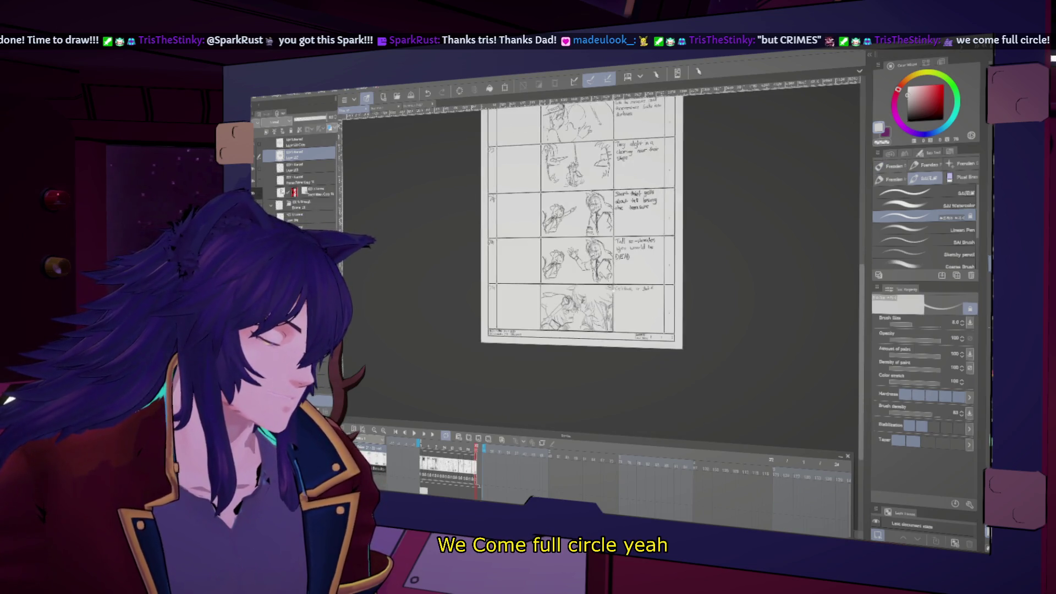
Select the top layer and look at the earlier page with cuts 66–69
scroll(594, 264, "down", 2)
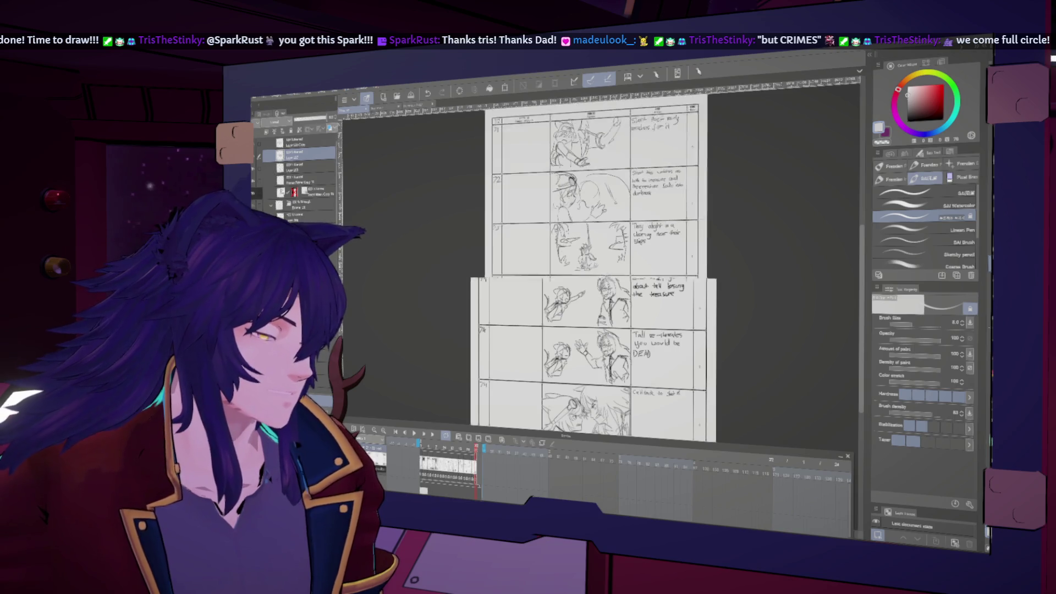
left_click(300, 176)
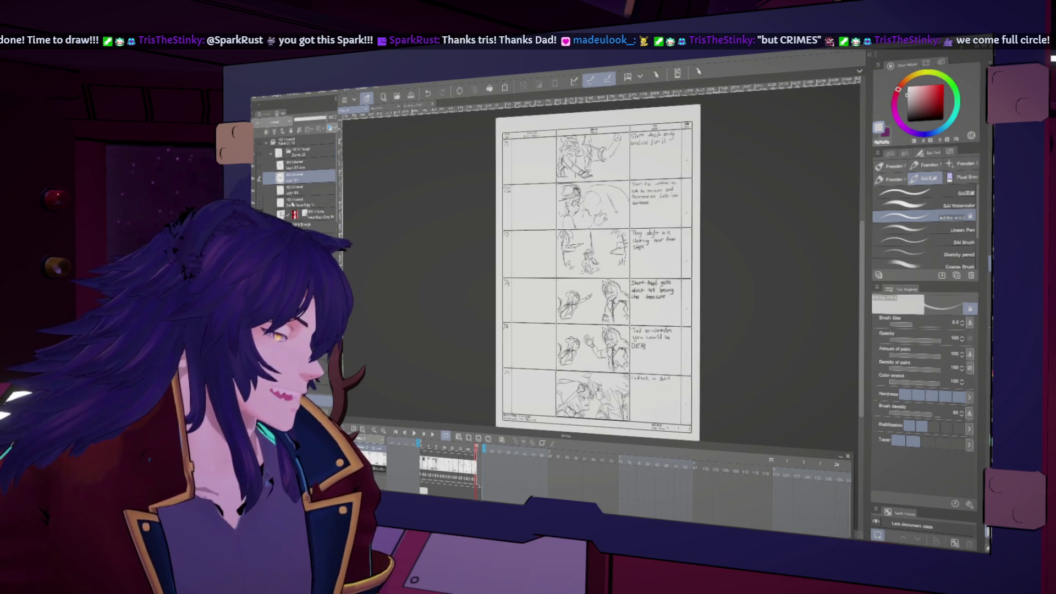
left_click(300, 151)
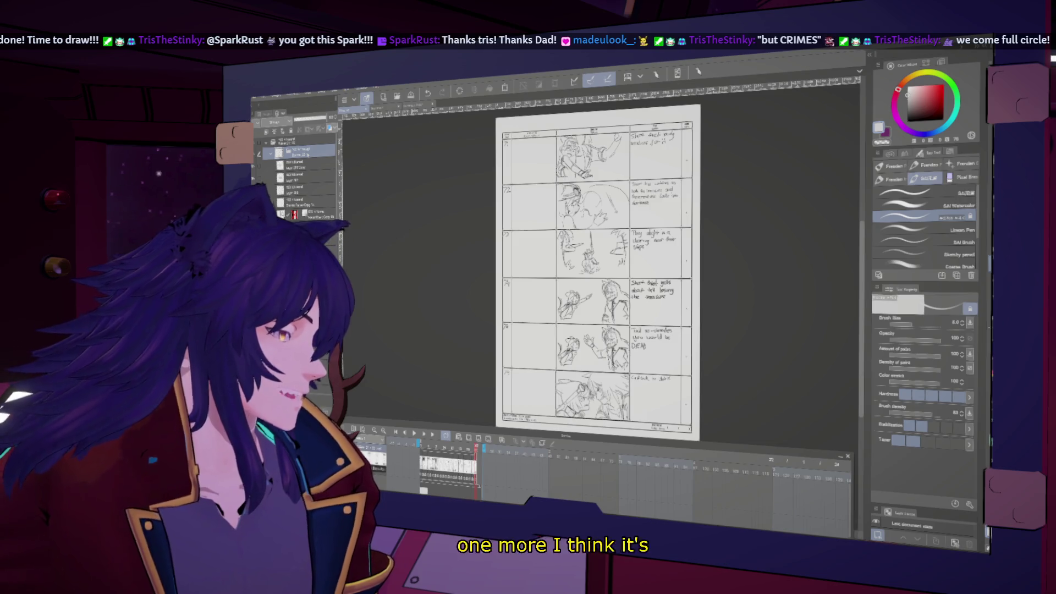
right_click(308, 153)
key("Escape")
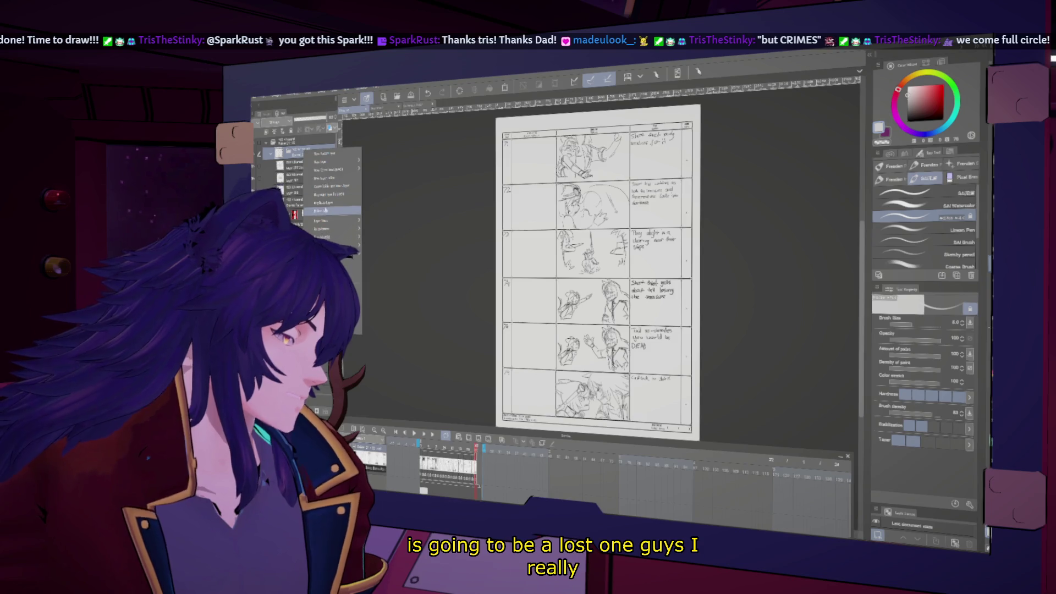
left_click(326, 177)
key("ctrl+z")
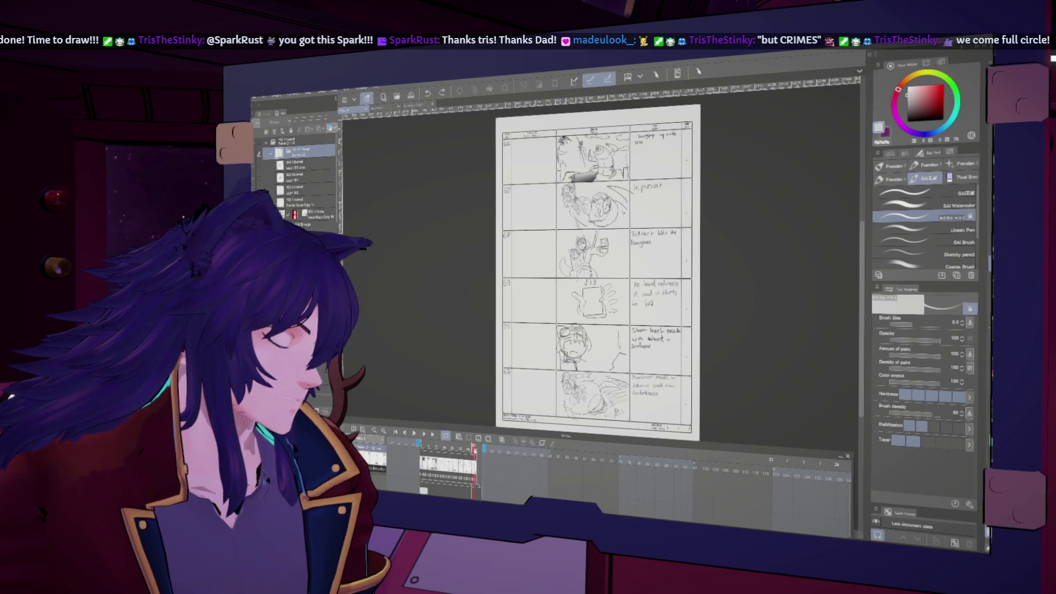
Return to the cuts 71–76 page, hide all palettes, then bring the timeline back
left_click(474, 448)
key("Tab")
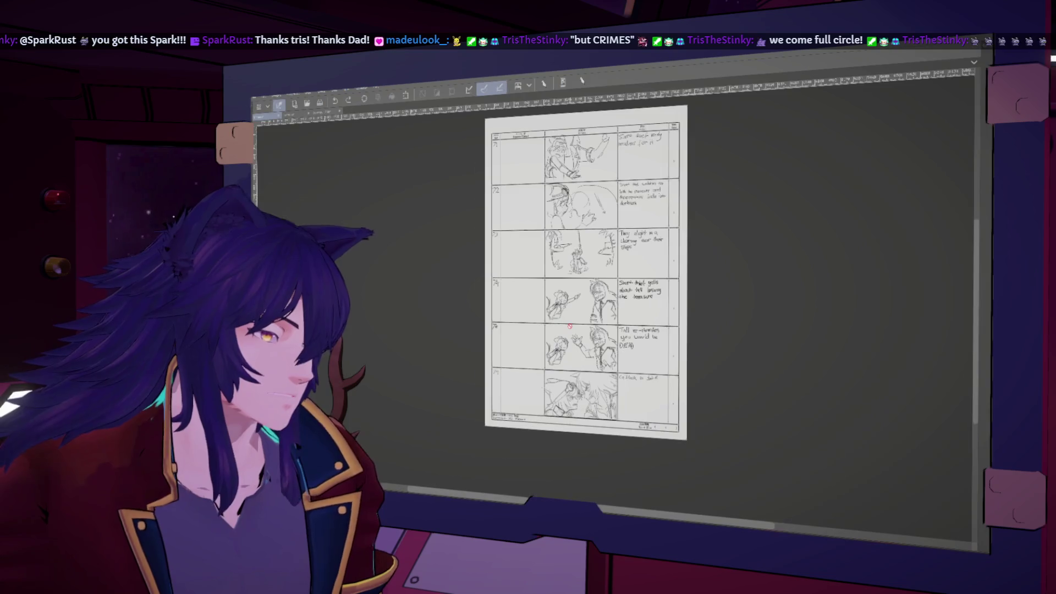
scroll(569, 326, "up", 2)
scroll(581, 297, "down", 3)
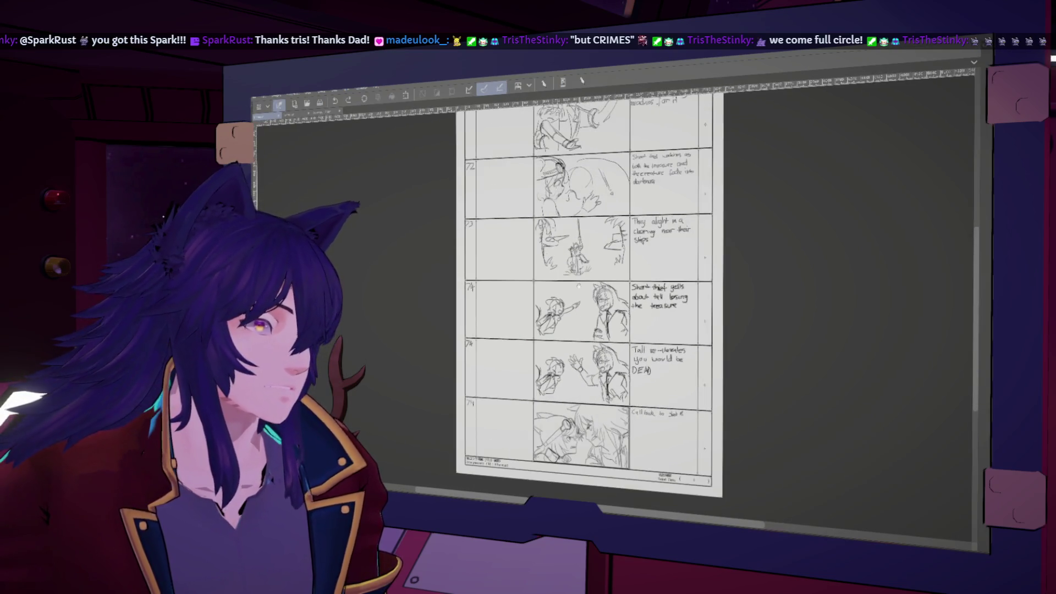
scroll(559, 298, "up", 1)
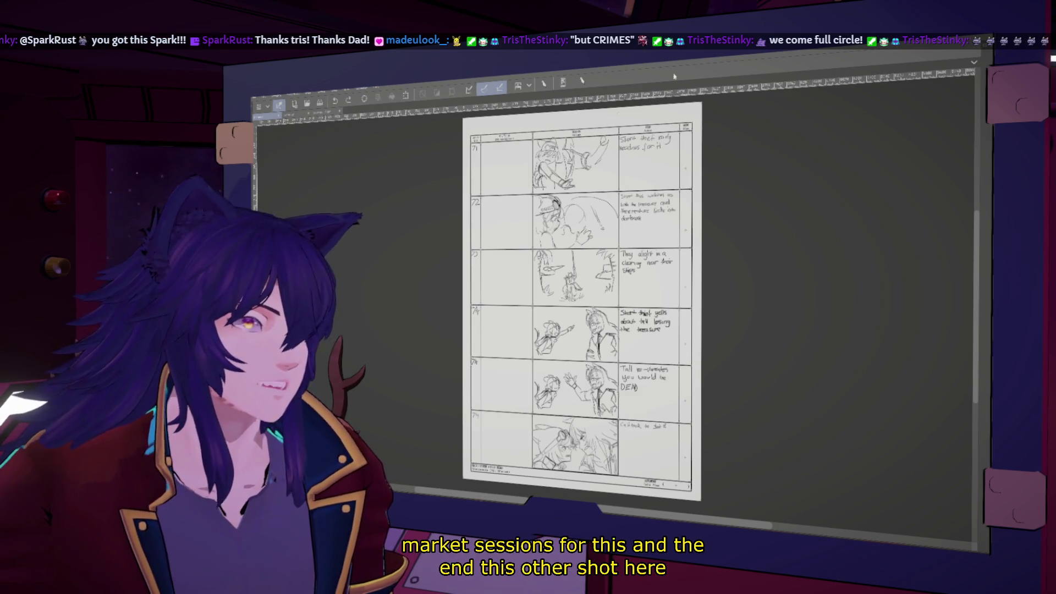
key("ctrl+shift+t")
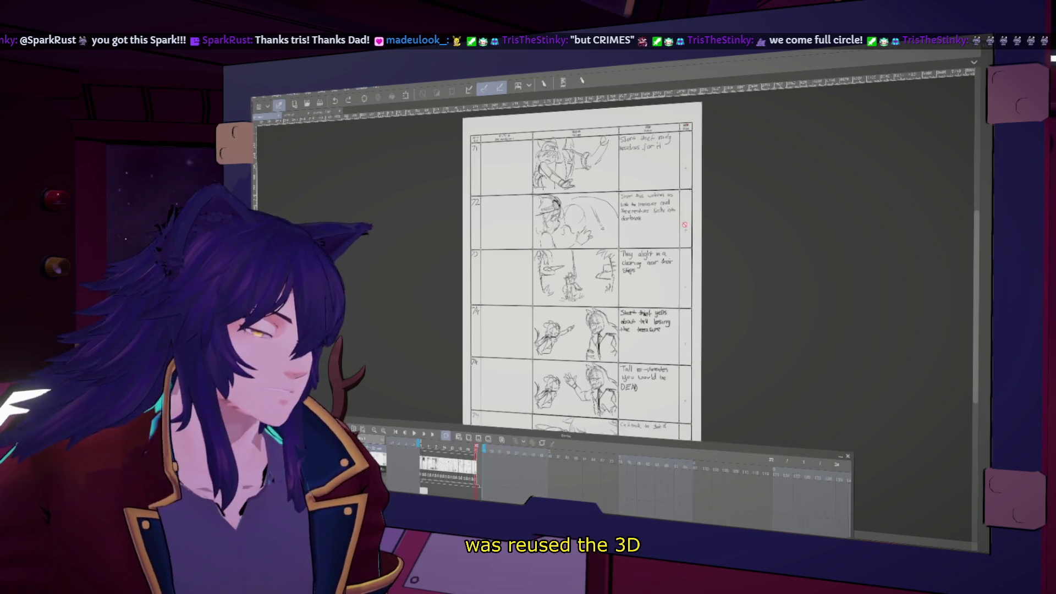
Restore the side palettes and duplicate the storyboard page layer
key("Tab")
right_click(293, 154)
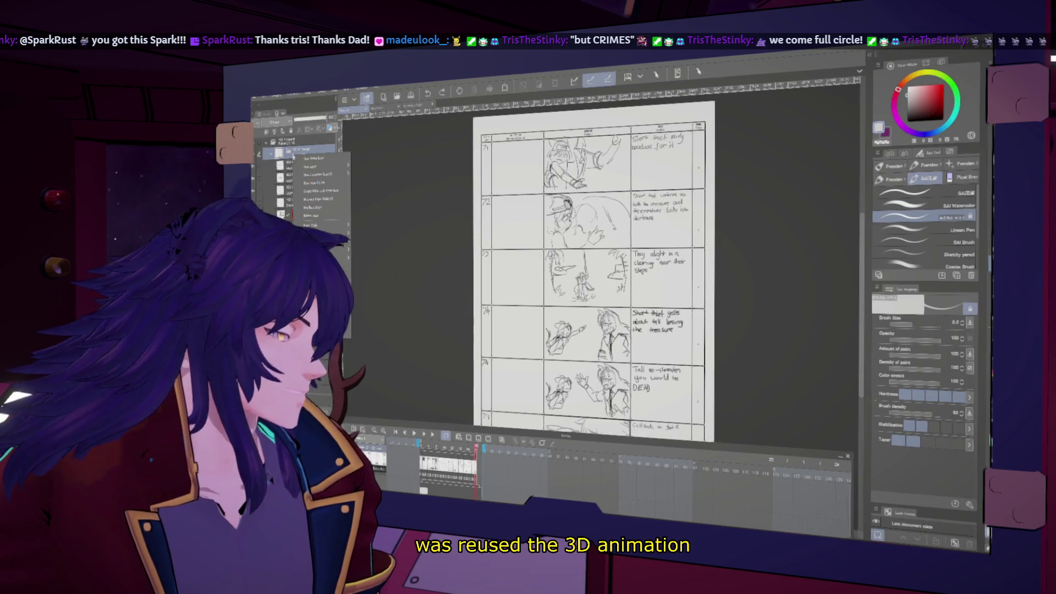
left_click(322, 208)
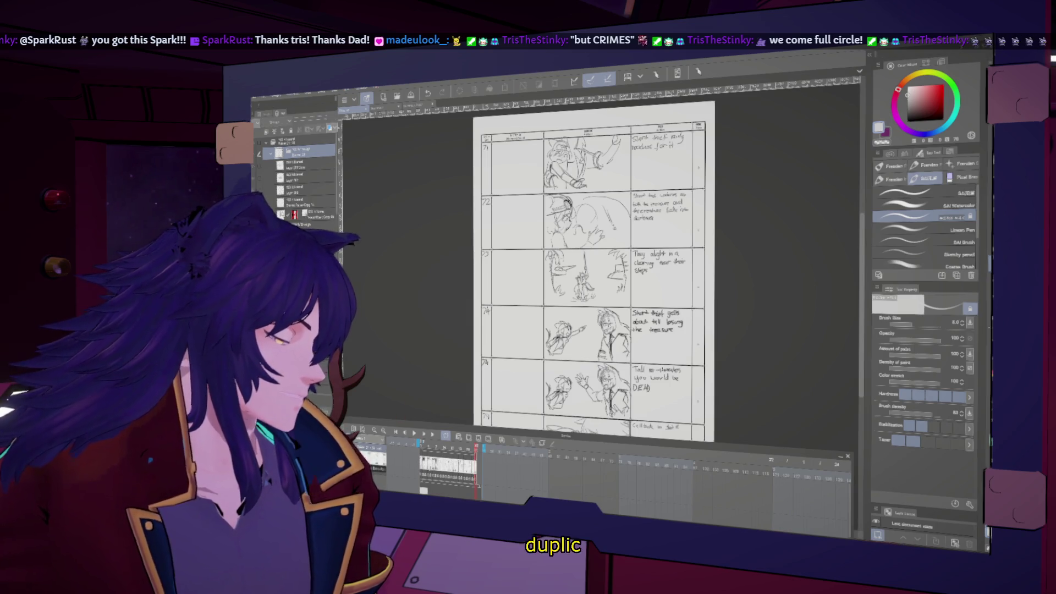
left_click(299, 141)
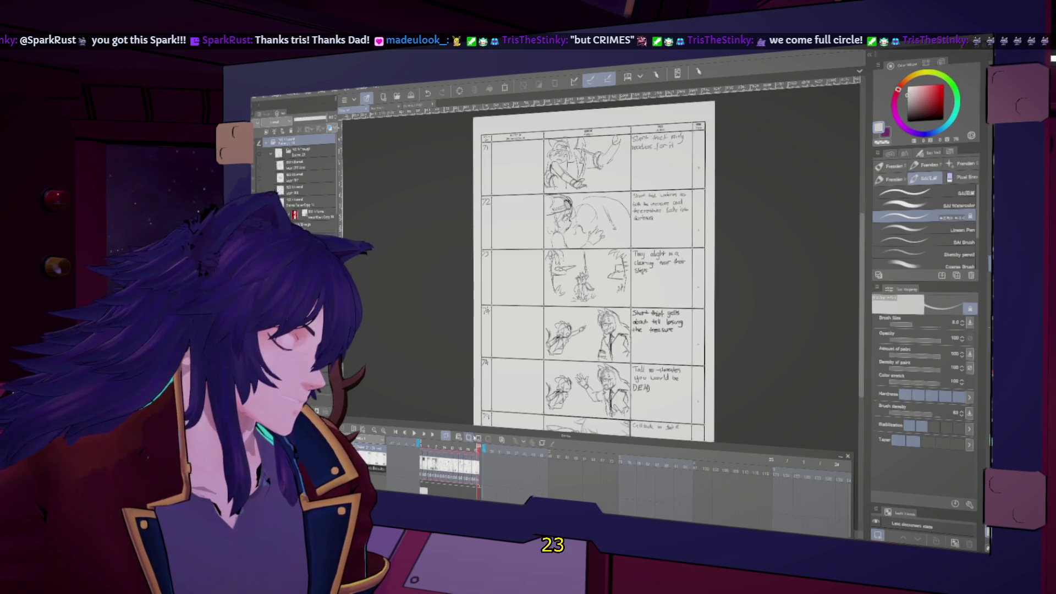
Assign the last scene to an empty timeline frame via the Select layer list
left_click(488, 439)
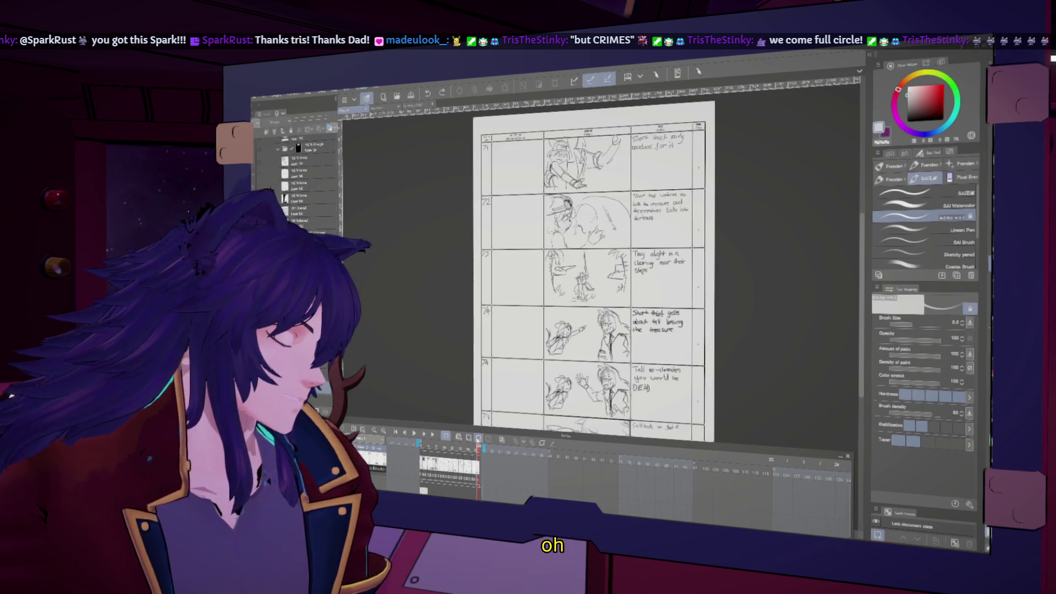
left_click(478, 438)
scroll(506, 330, "down", 5)
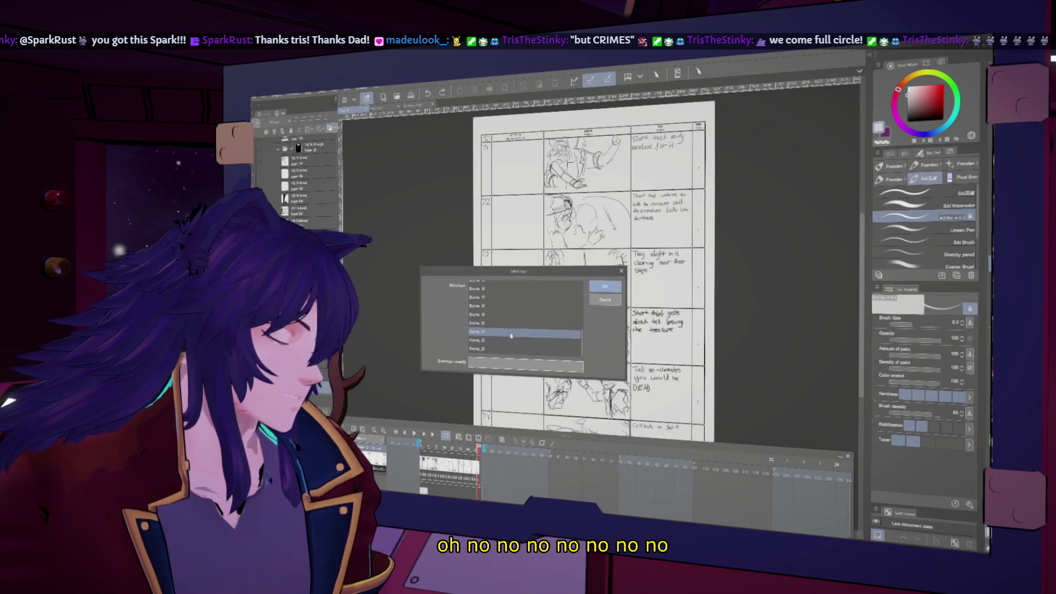
left_click(507, 352)
double_click(507, 350)
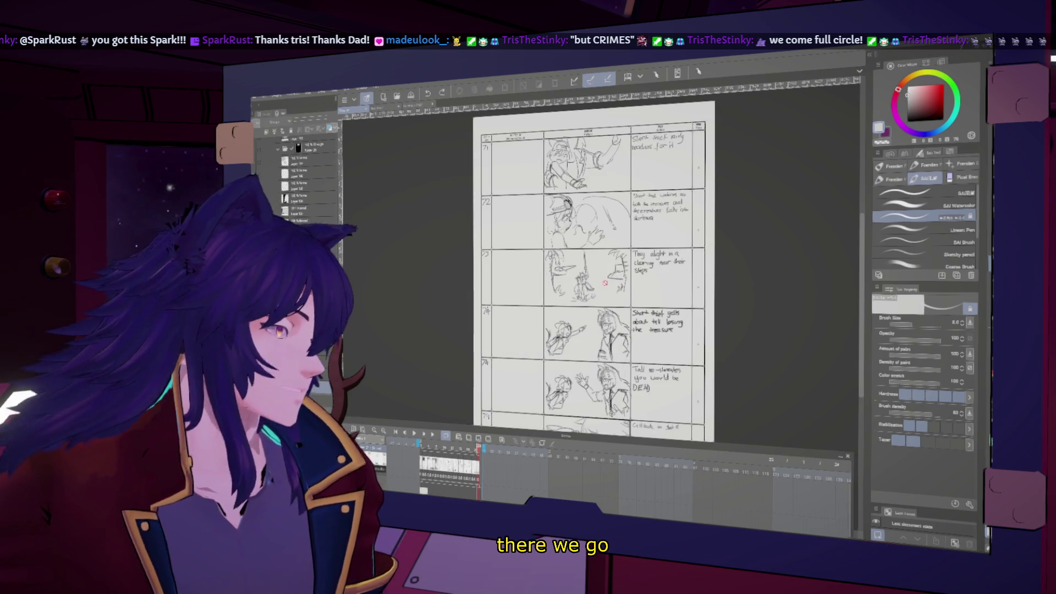
Delete the copied sketch layer so the new page has empty cut panels
left_click(310, 170)
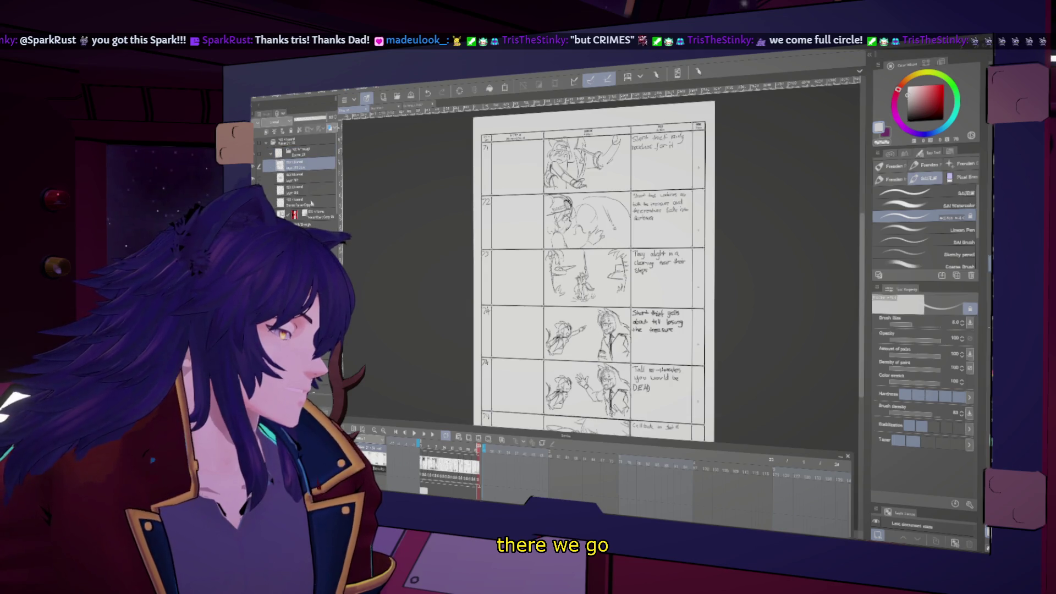
right_click(315, 179)
left_click(357, 238)
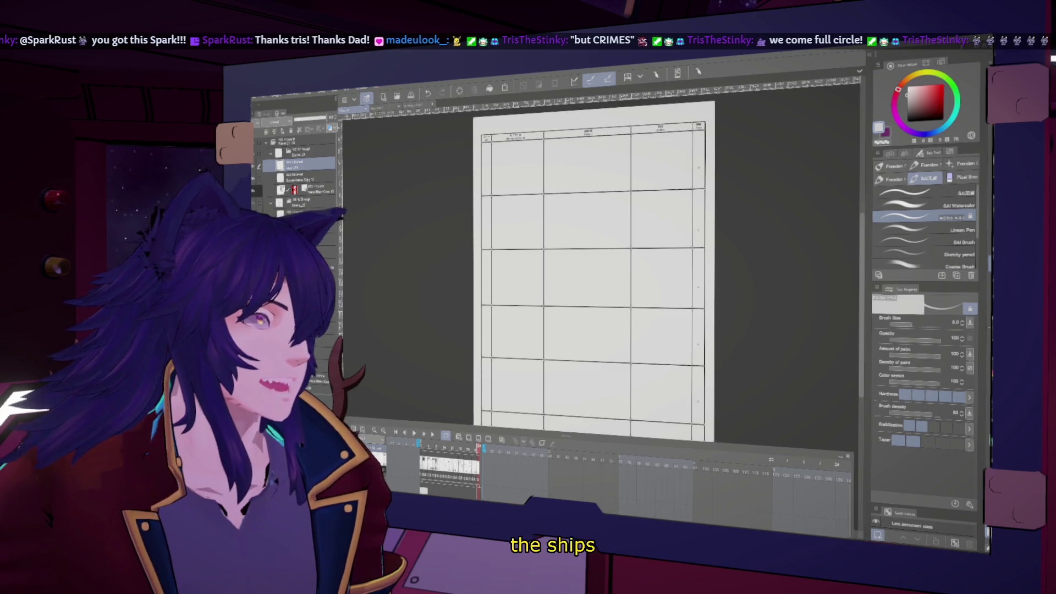
scroll(553, 175, "up", 2)
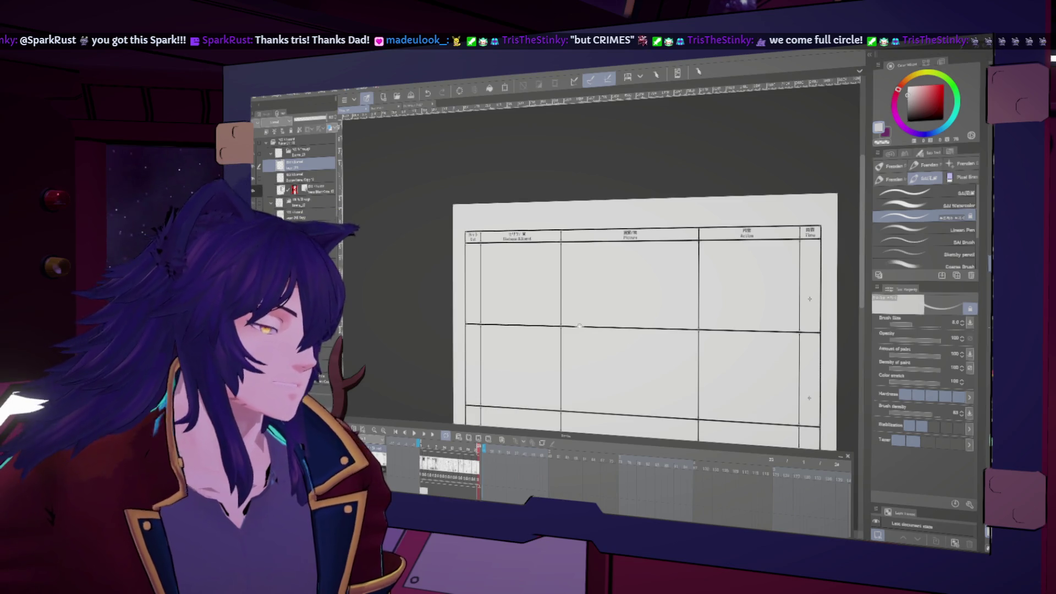
Set the drawing colour to black and zoom in on the first cut
scroll(580, 326, "up", 1)
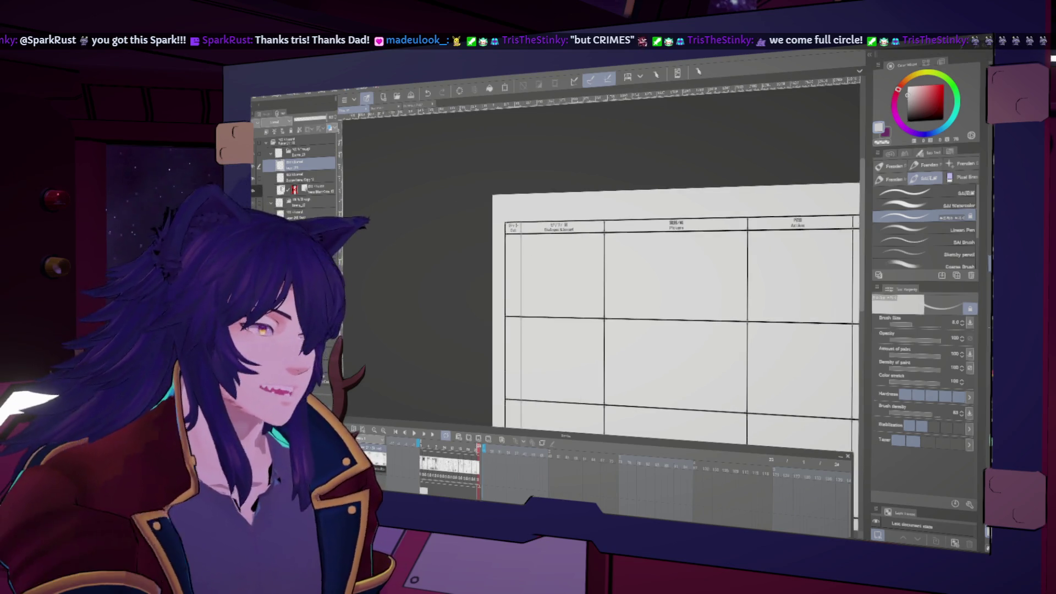
left_click(907, 121)
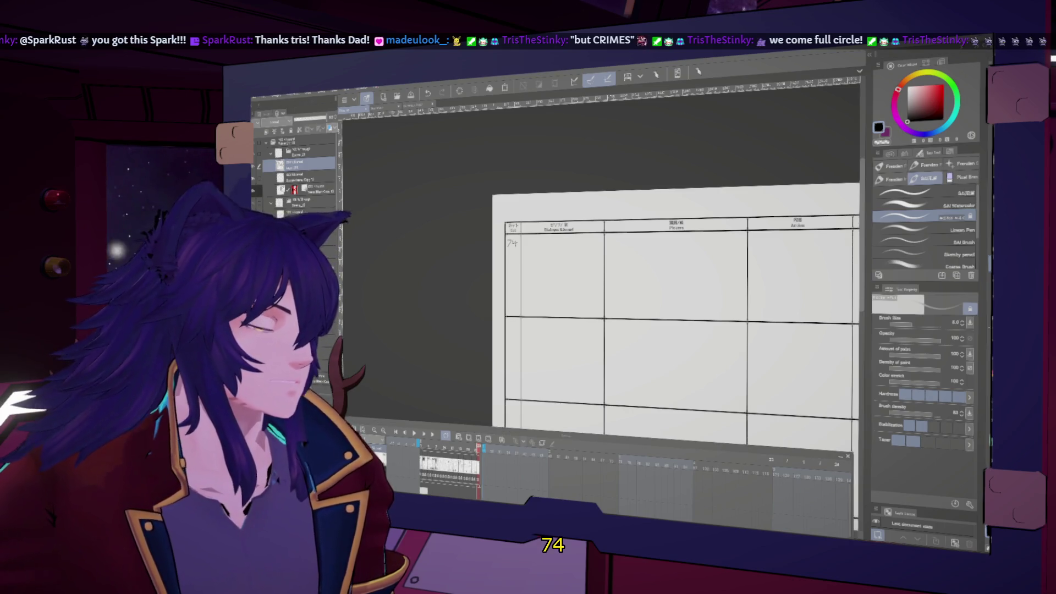
key("ctrl+plus")
key("ctrl+plus")
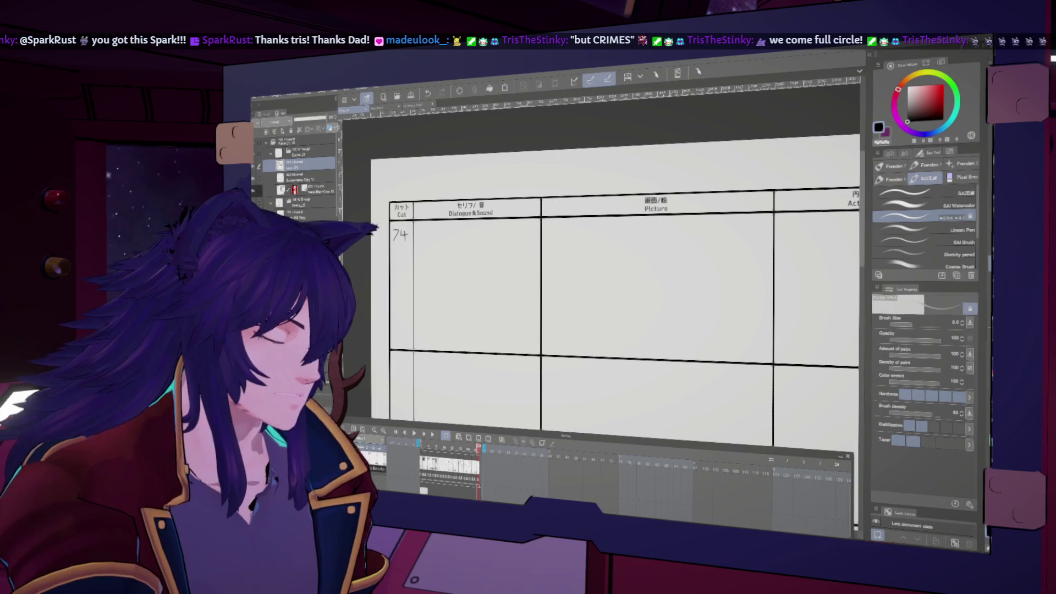
Sketch an arc for the first head and a trial circle for the second head
left_click_drag(562, 281, 610, 318)
key("ctrl+z")
mouse_move(566, 276)
left_mouse_down()
mouse_move(598, 320)
mouse_move(583, 261)
mouse_move(593, 326)
left_mouse_up()
mouse_move(687, 236)
left_mouse_down()
mouse_move(737, 286)
mouse_move(704, 225)
mouse_move(704, 313)
mouse_move(676, 230)
left_mouse_up()
key("ctrl+z")
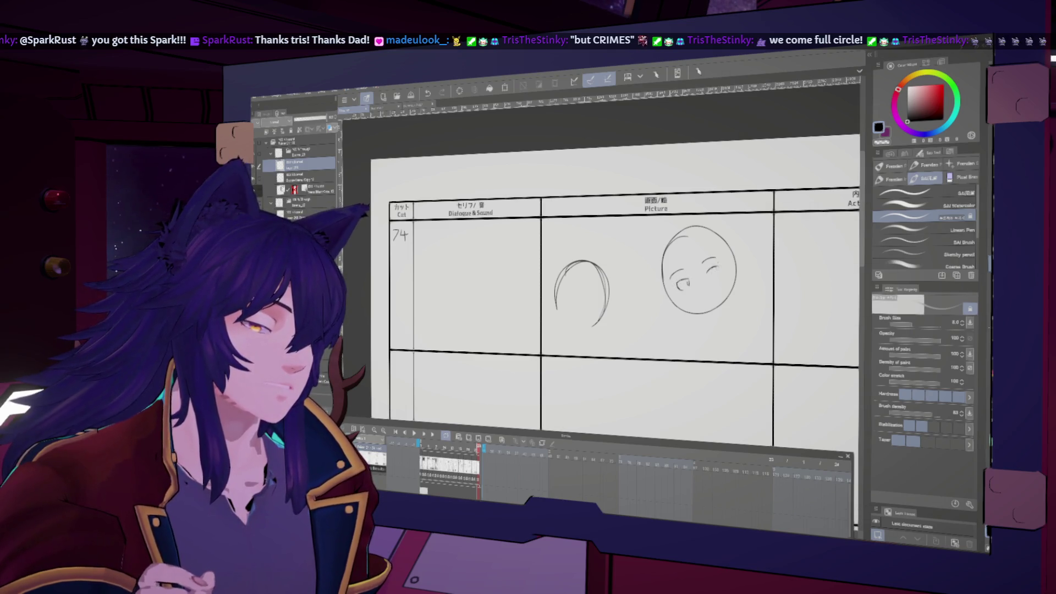
Add face lines, two cat ears and a bottom line to the right head
mouse_move(683, 238)
left_mouse_down()
mouse_move(680, 259)
mouse_move(704, 277)
left_mouse_up()
mouse_move(698, 233)
left_mouse_down()
mouse_move(708, 275)
mouse_move(730, 247)
mouse_move(675, 295)
left_mouse_up()
mouse_move(663, 245)
left_mouse_down()
mouse_move(688, 229)
mouse_move(651, 264)
mouse_move(645, 259)
left_mouse_up()
left_click_drag(696, 227, 722, 226)
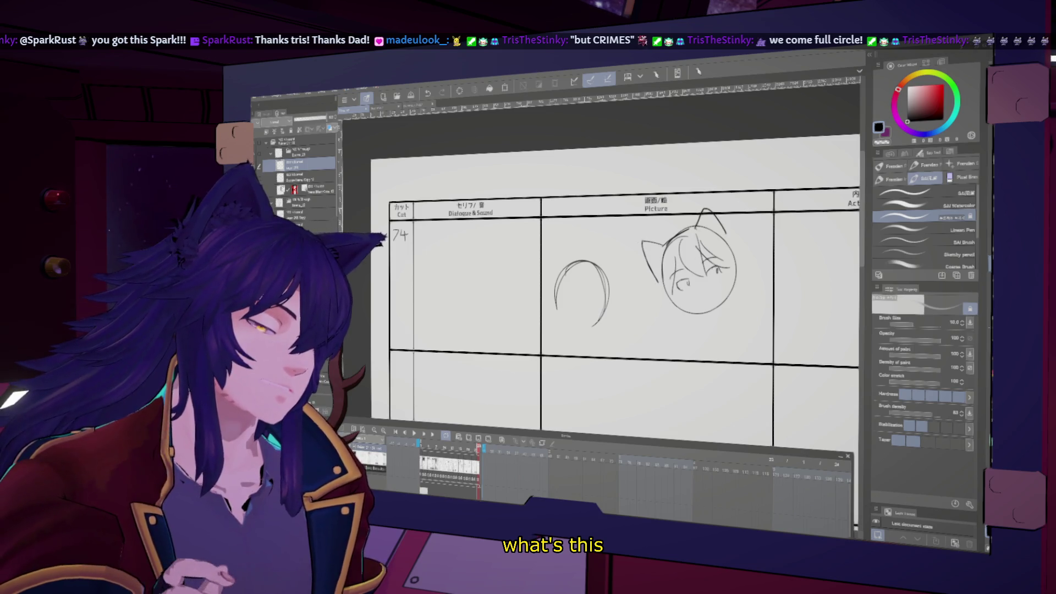
left_click_drag(686, 313, 721, 320)
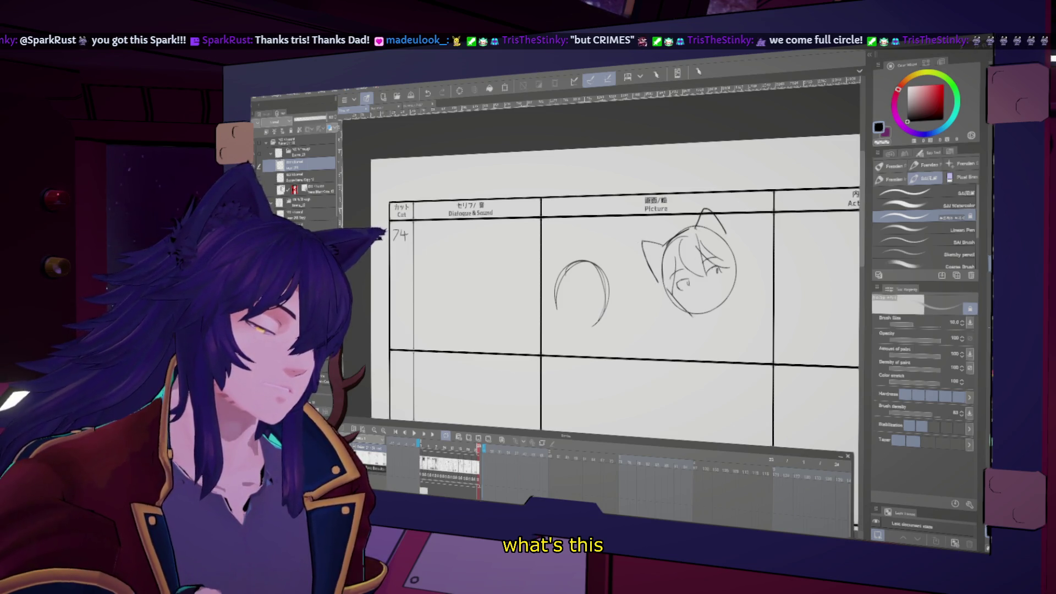
key("h")
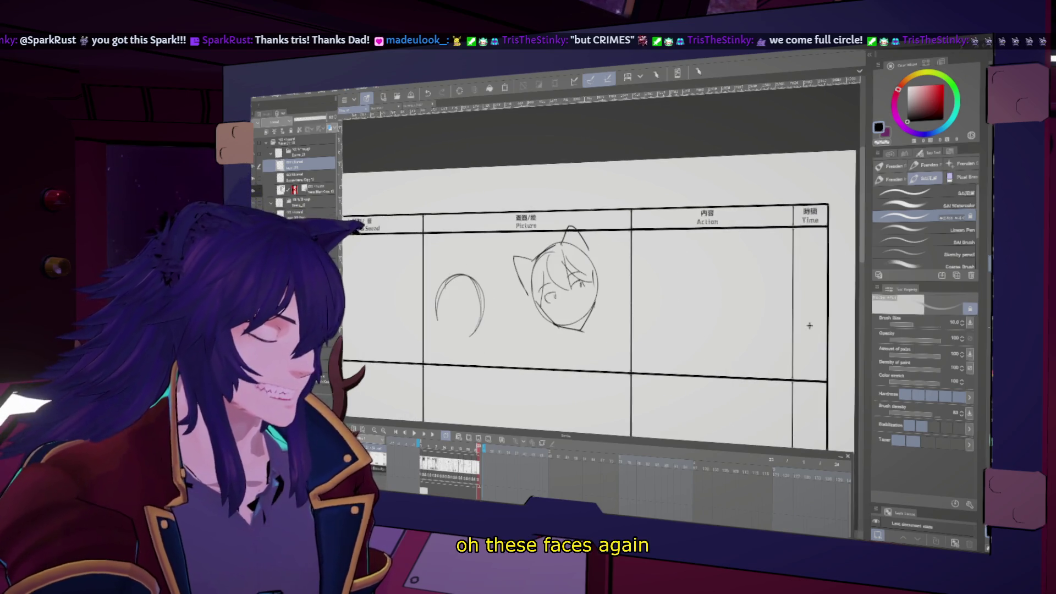
key("h")
key("h")
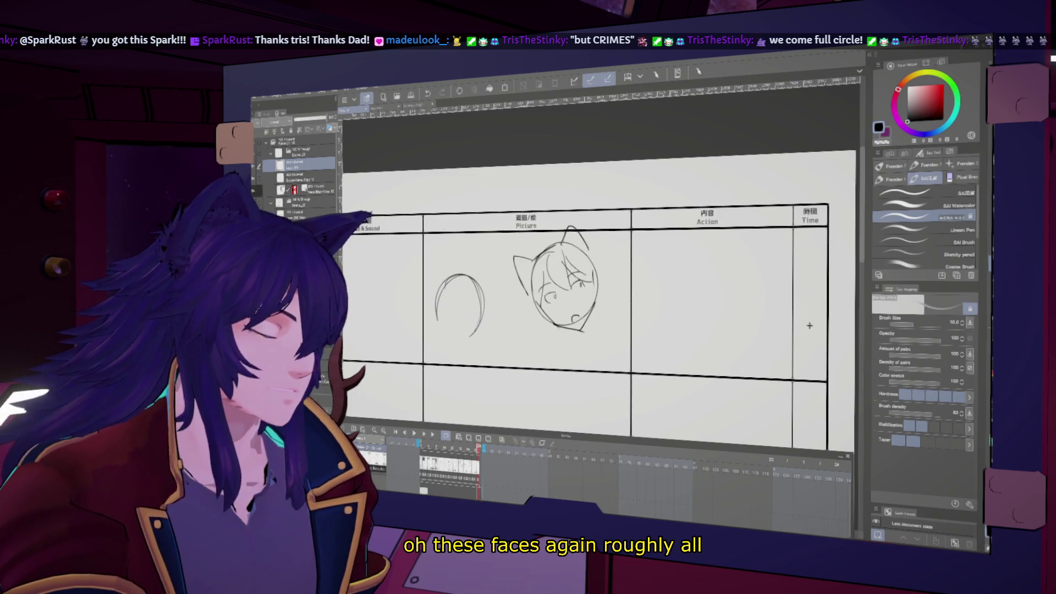
Extend the head outline, add a spiky hair strand, a collar line and left-head features
left_click_drag(810, 325, 855, 324)
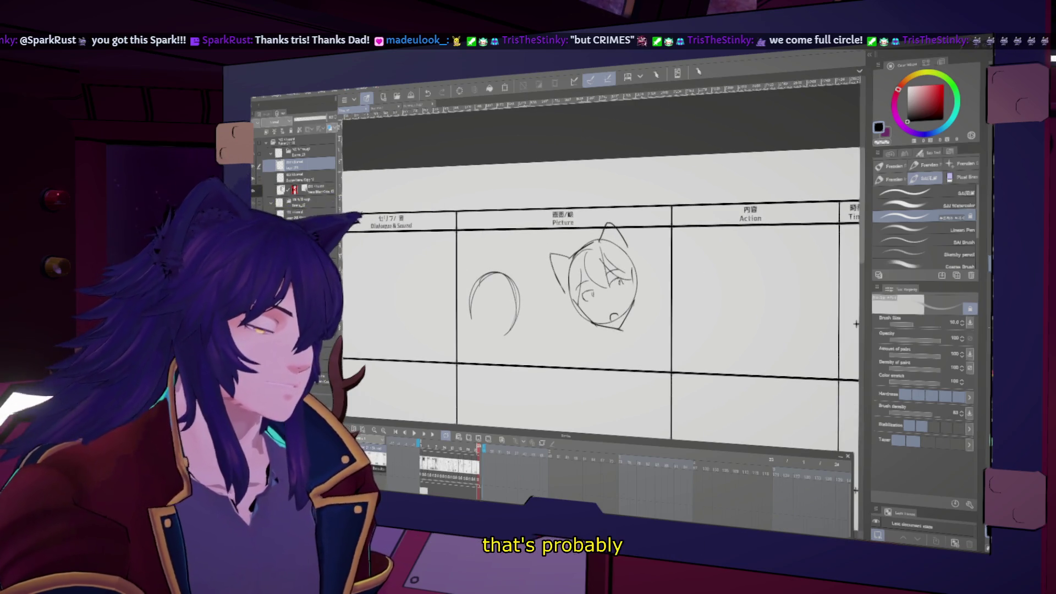
left_click_drag(564, 310, 575, 335)
left_click_drag(630, 250, 660, 288)
mouse_move(603, 325)
left_mouse_down()
mouse_move(632, 314)
mouse_move(652, 325)
left_mouse_up()
scroll(856, 324, "left", 3)
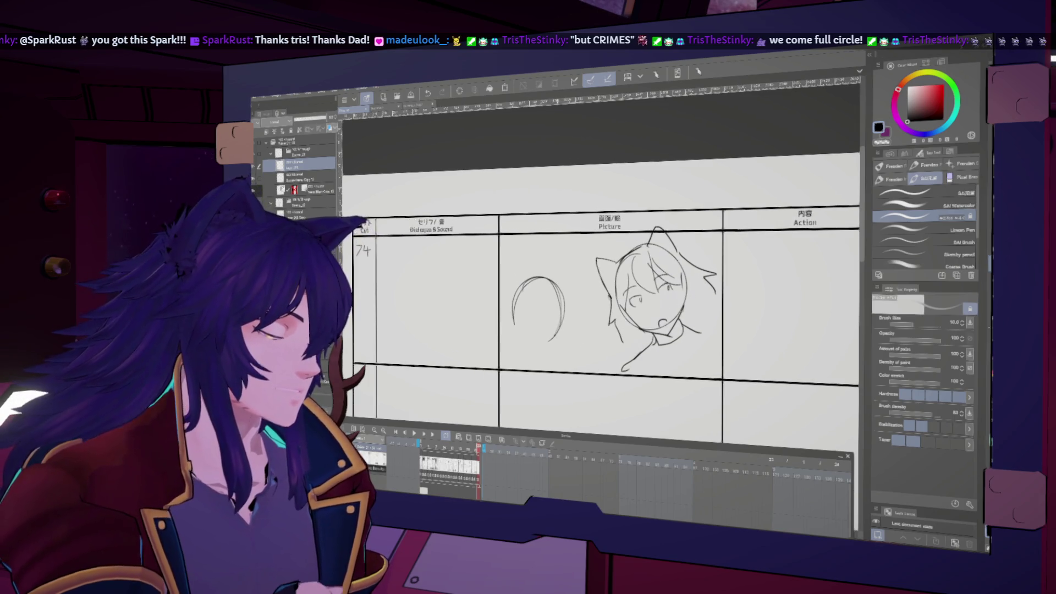
mouse_move(541, 282)
left_mouse_down()
mouse_move(522, 290)
mouse_move(560, 309)
mouse_move(567, 300)
mouse_move(514, 293)
mouse_move(561, 302)
left_mouse_up()
Add details and an eye mark to the small cat head, checking in mirrored view
key("h")
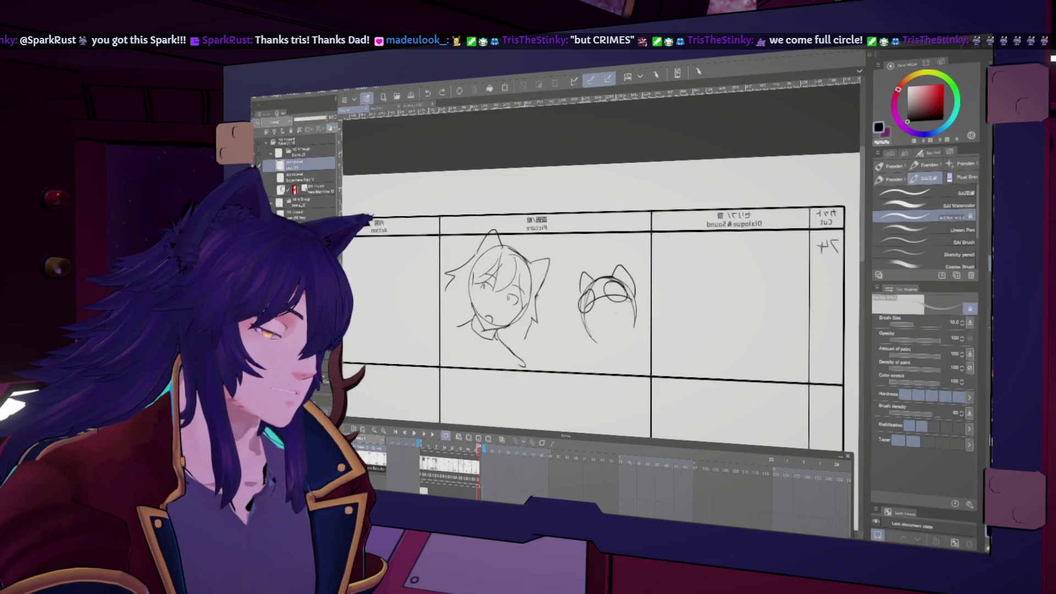
mouse_move(606, 301)
left_mouse_down()
mouse_move(620, 307)
mouse_move(598, 320)
left_mouse_up()
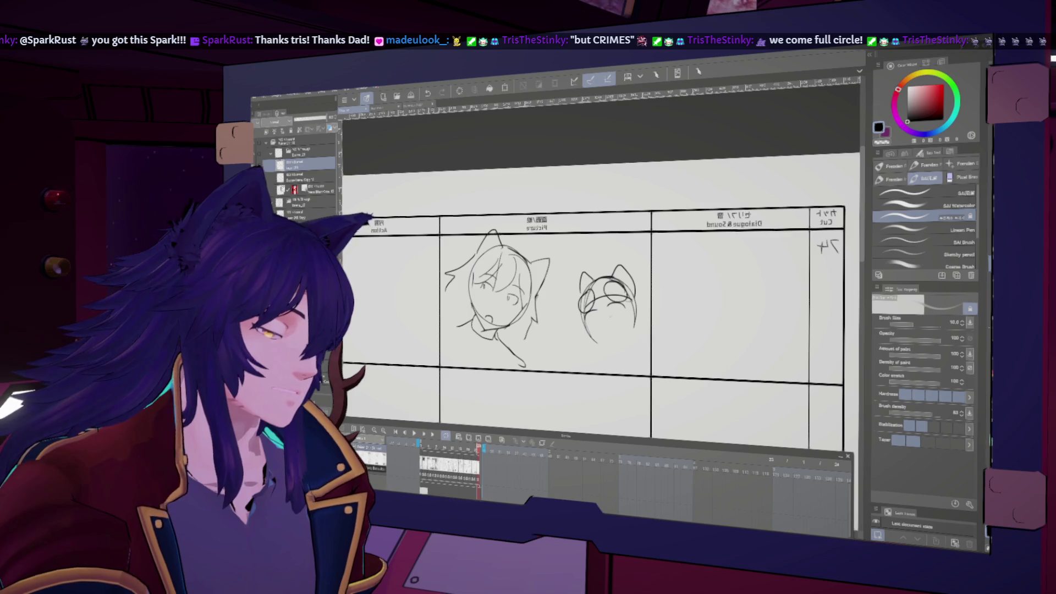
key("h")
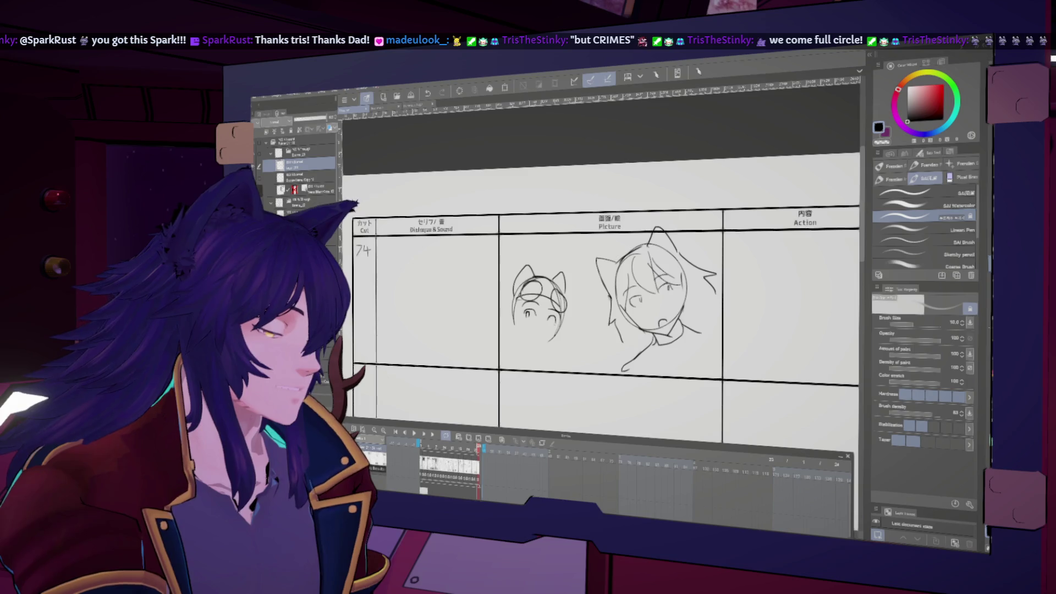
key("h")
left_click_drag(596, 319, 600, 324)
key("h")
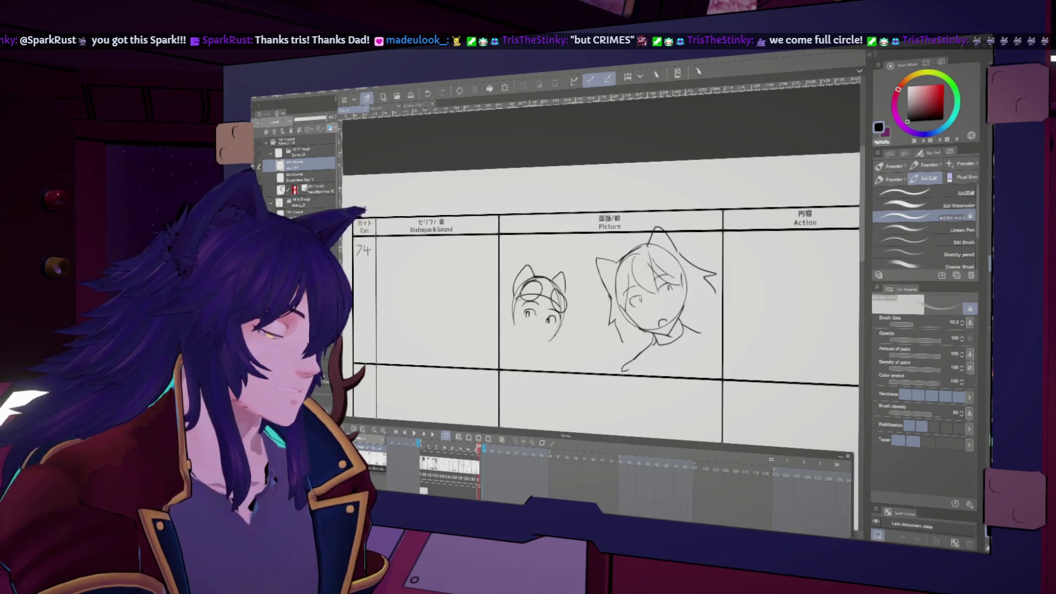
key("h")
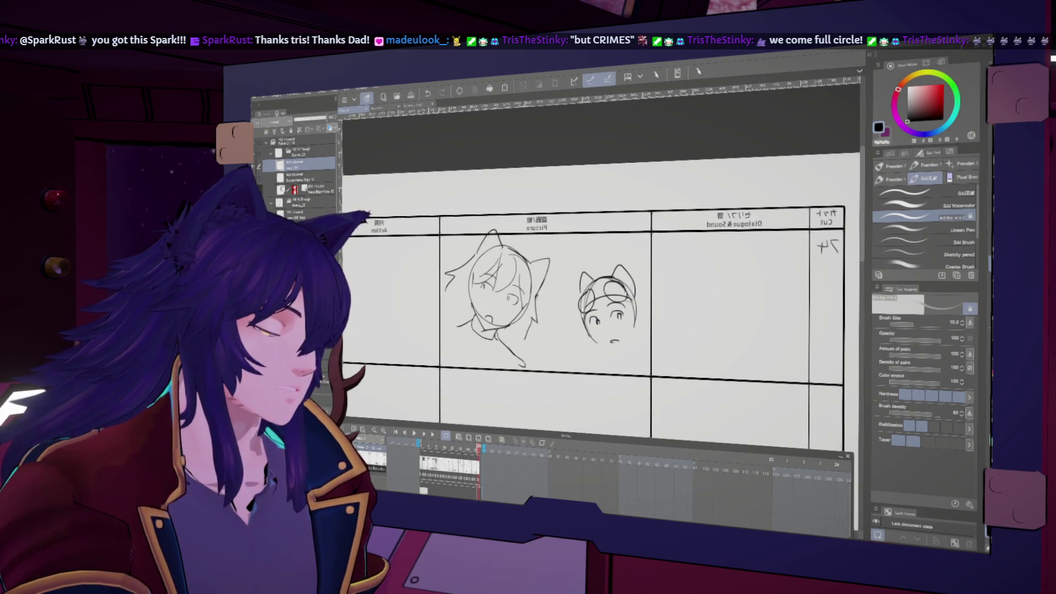
Replace the small head's chin line with a cheek curve and lower-left stroke
key("ctrl+z")
key("h")
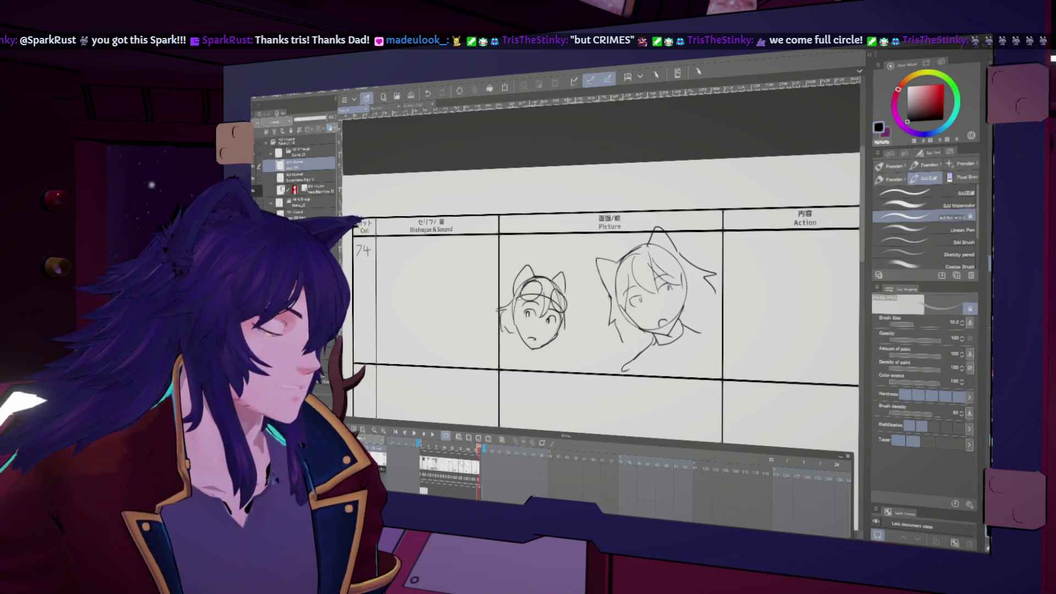
left_click_drag(562, 311, 561, 336)
key("h")
key("h")
scroll(605, 286, "down", 1)
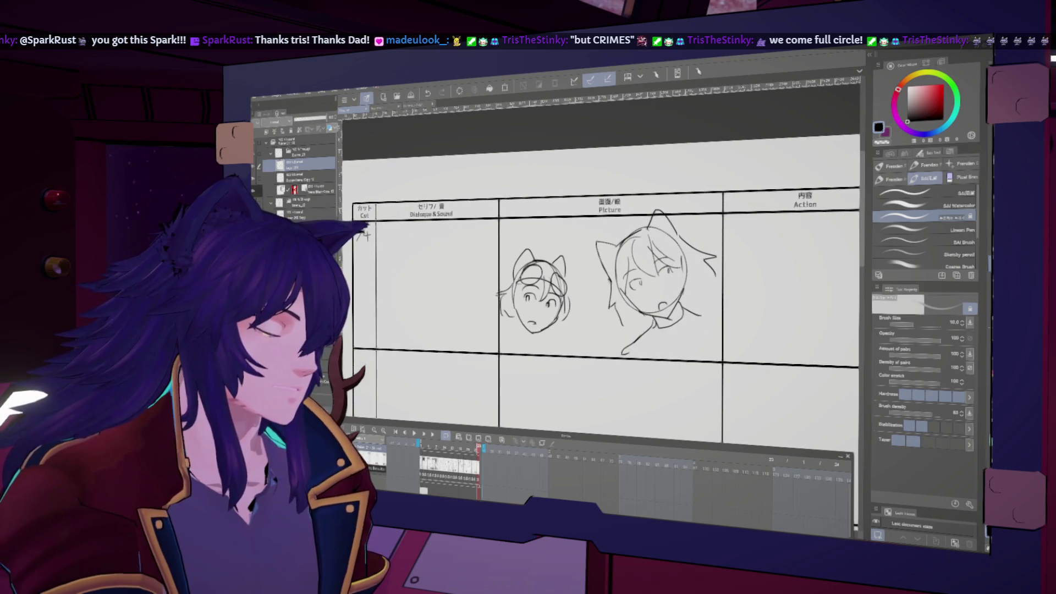
left_click_drag(504, 311, 518, 323)
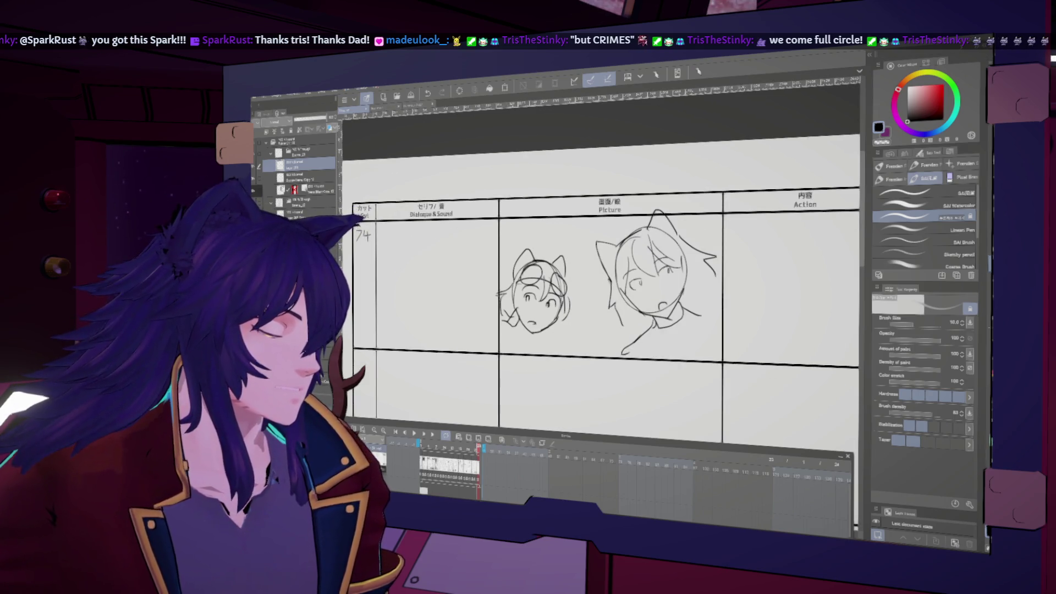
key("h")
key("h")
Redraw the larger figure's neck and collar, and draw its shoulders and body
mouse_move(621, 305)
left_mouse_down()
mouse_move(638, 320)
mouse_move(617, 336)
mouse_move(618, 360)
left_mouse_up()
key("ctrl+z")
left_click_drag(650, 319, 648, 360)
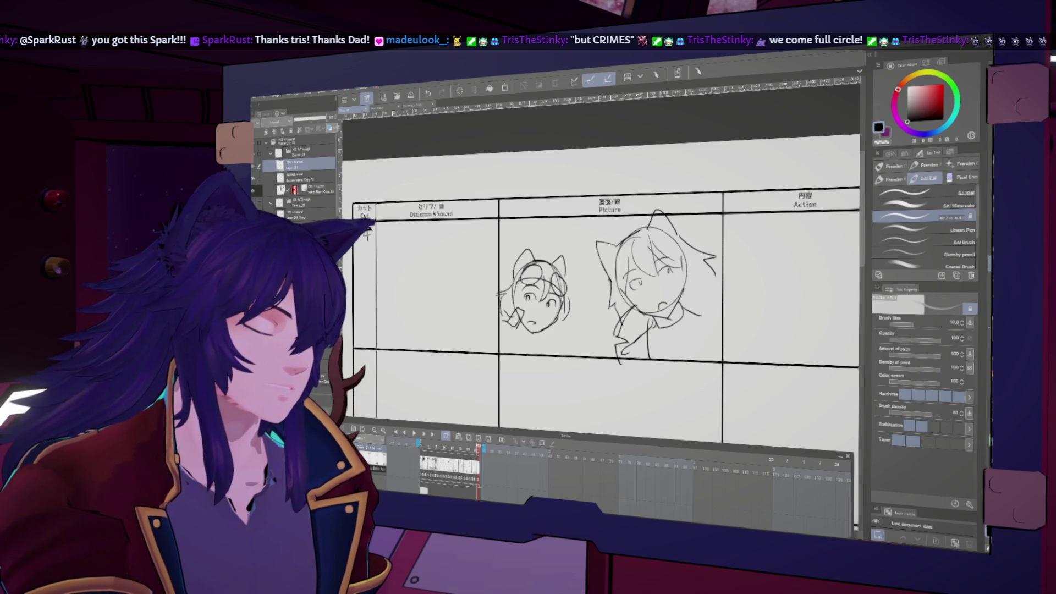
mouse_move(685, 285)
left_mouse_down()
mouse_move(704, 312)
mouse_move(699, 361)
left_mouse_up()
mouse_move(678, 314)
left_mouse_down()
mouse_move(676, 360)
mouse_move(723, 311)
left_mouse_up()
left_click_drag(605, 275, 616, 291)
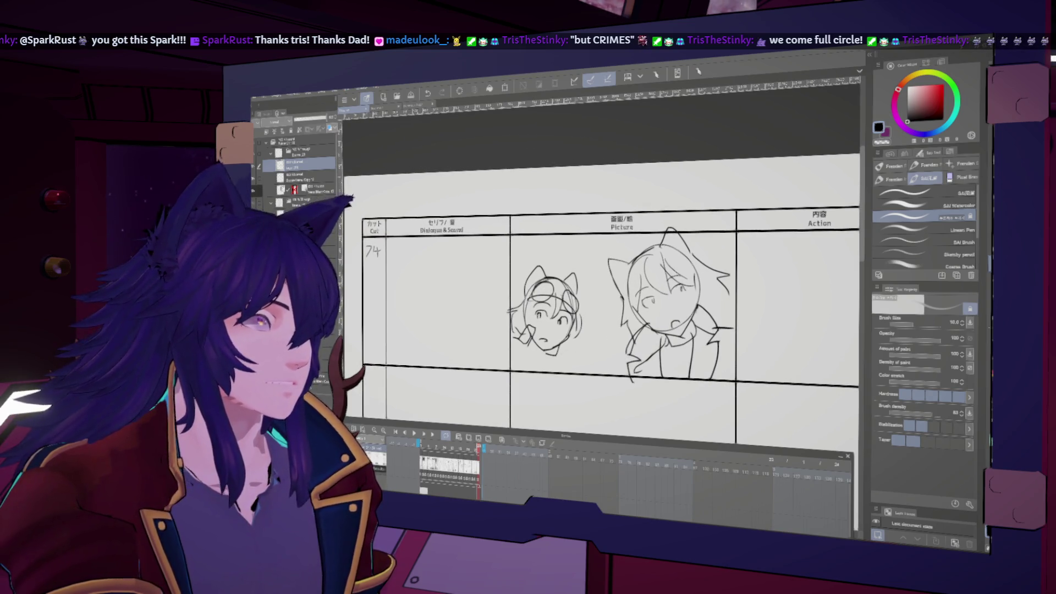
Add jaw and shoulder lines to both characters and begin cut 74's note with 'Suddenly'
left_click_drag(385, 250, 345, 255)
mouse_move(485, 354)
left_mouse_down()
mouse_move(492, 371)
mouse_move(524, 362)
left_mouse_up()
mouse_move(685, 352)
left_mouse_down()
mouse_move(660, 380)
mouse_move(651, 365)
left_mouse_up()
mouse_move(667, 327)
left_mouse_down()
mouse_move(665, 337)
mouse_move(681, 331)
left_mouse_up()
mouse_move(866, 334)
left_mouse_down()
mouse_move(831, 334)
mouse_move(804, 353)
left_mouse_up()
mouse_move(638, 261)
left_mouse_down()
mouse_move(632, 272)
mouse_move(665, 256)
mouse_move(681, 282)
mouse_move(788, 272)
left_mouse_up()
left_click(667, 269)
Finish cut 74's action note about sudden beeping offscreen
key("ctrl+z")
left_click(738, 263)
key("ctrl+z")
key("ctrl+z")
mouse_move(639, 289)
left_mouse_down()
mouse_move(641, 300)
mouse_move(699, 296)
left_mouse_up()
Number the second row as cut 75 and sketch diagonal guide lines in its picture
left_click_drag(805, 352, 1017, 272)
left_click_drag(454, 323, 462, 334)
mouse_move(651, 390)
left_mouse_down()
mouse_move(648, 372)
mouse_move(570, 338)
mouse_move(662, 306)
left_mouse_up()
left_click_drag(569, 300, 701, 349)
left_click_drag(601, 349, 638, 366)
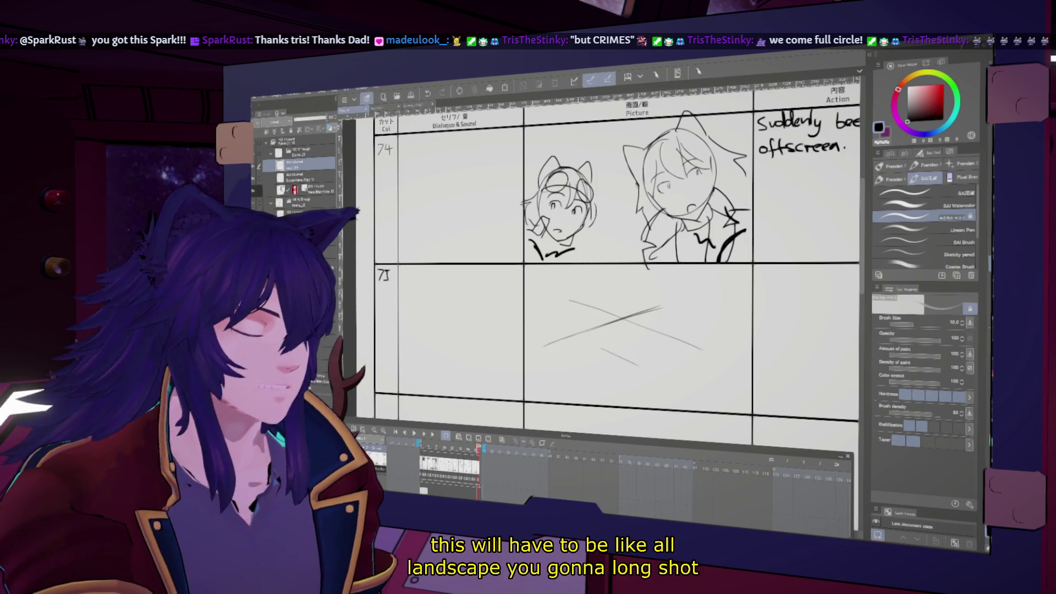
mouse_move(662, 320)
left_mouse_down()
mouse_move(691, 310)
mouse_move(664, 327)
mouse_move(683, 333)
mouse_move(729, 318)
mouse_move(740, 295)
left_mouse_up()
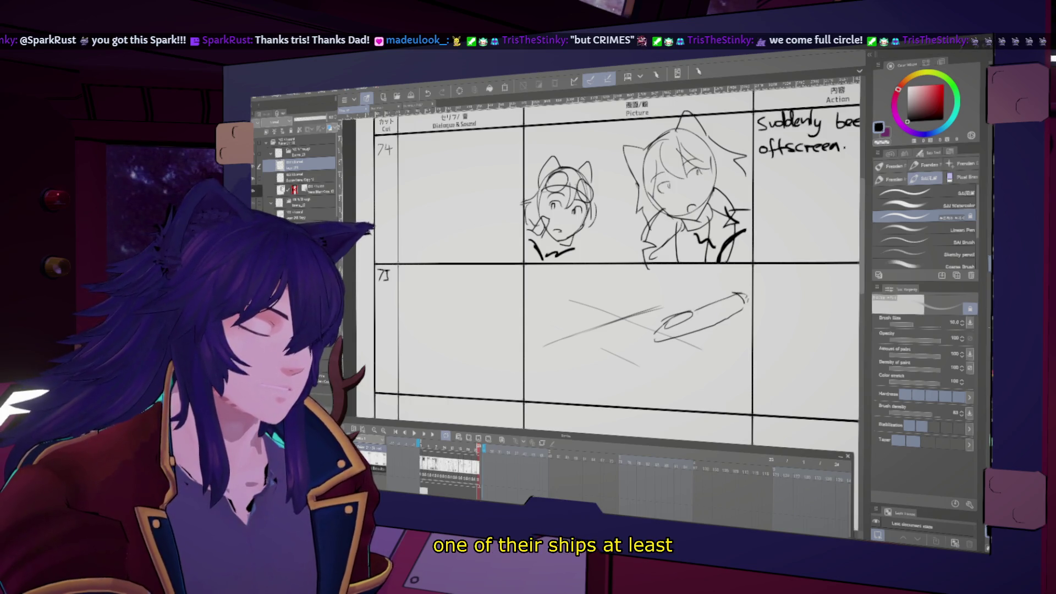
Outline the spaceship's underside, top edges, hull oval and a small loop beneath it
mouse_move(688, 333)
left_mouse_down()
mouse_move(723, 311)
mouse_move(750, 329)
left_mouse_up()
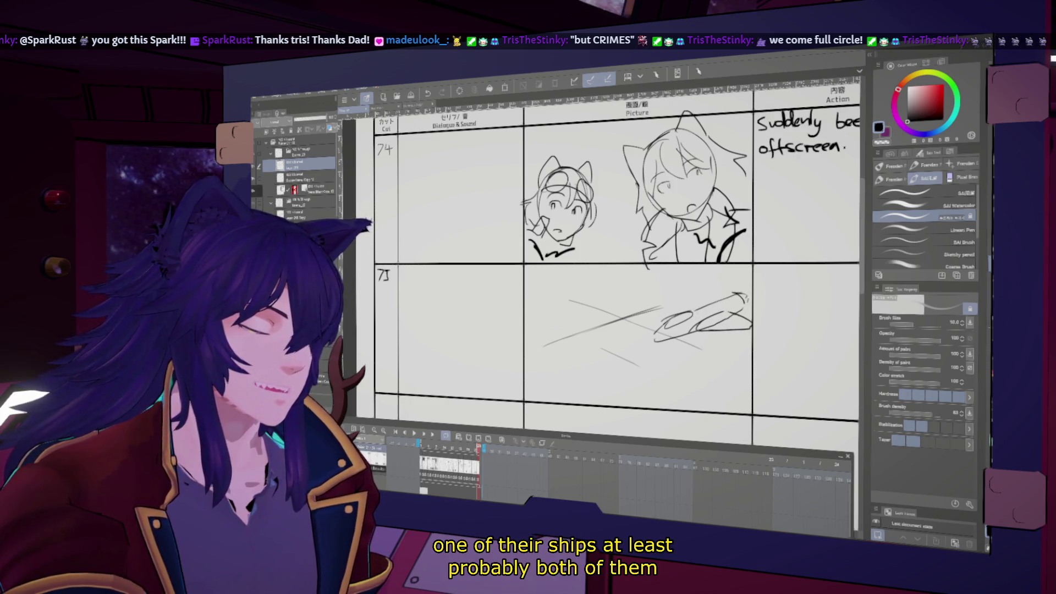
left_click_drag(632, 301, 715, 300)
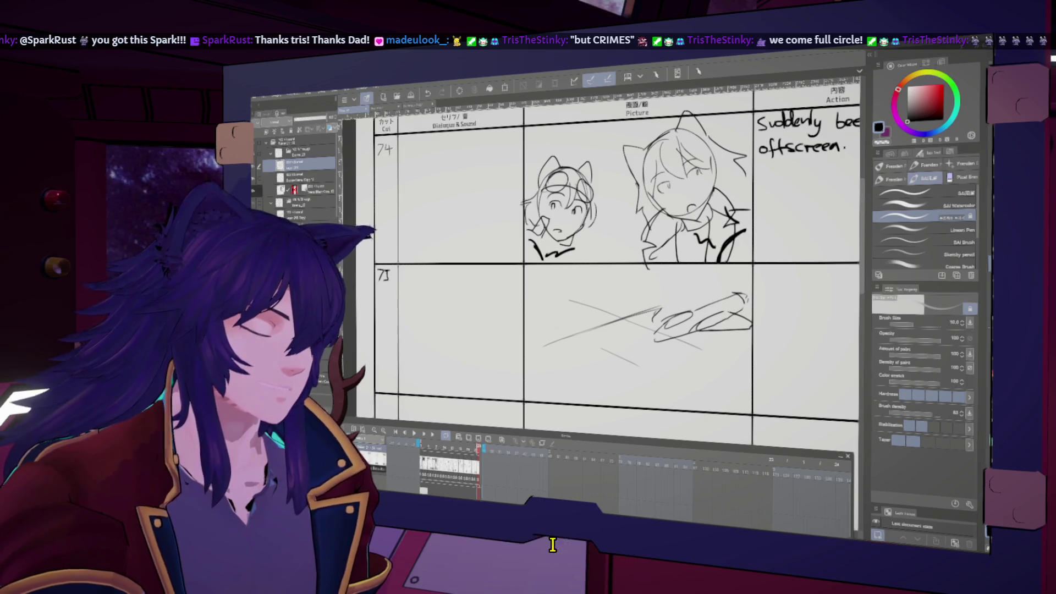
mouse_move(650, 292)
left_mouse_down()
mouse_move(690, 294)
mouse_move(687, 318)
mouse_move(667, 319)
left_mouse_up()
left_click_drag(605, 303, 622, 280)
mouse_move(691, 318)
left_mouse_down()
mouse_move(692, 330)
mouse_move(645, 326)
mouse_move(601, 302)
left_mouse_up()
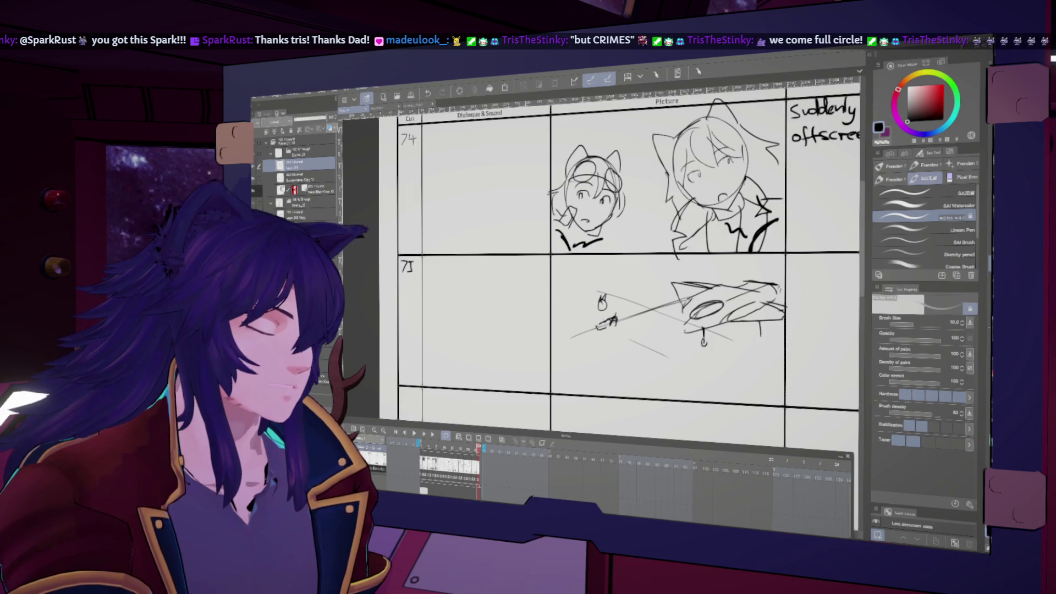
key("h")
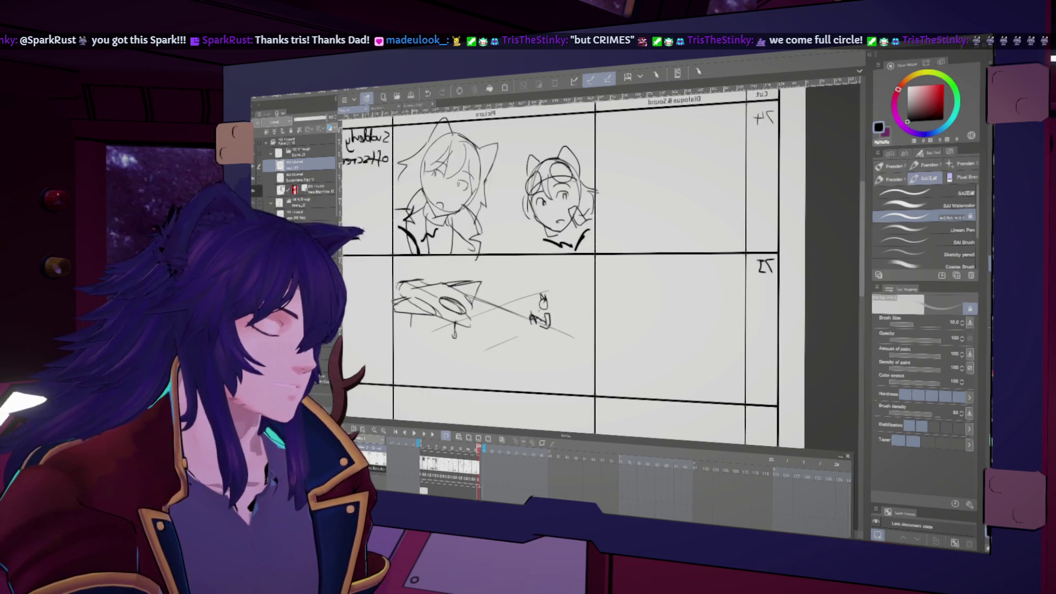
key("h")
Draw the two small figures below the ship, giving the left one a head, staff and arms
mouse_move(532, 308)
left_mouse_down()
mouse_move(607, 321)
mouse_move(592, 357)
mouse_move(607, 367)
left_mouse_up()
key("h")
key("h")
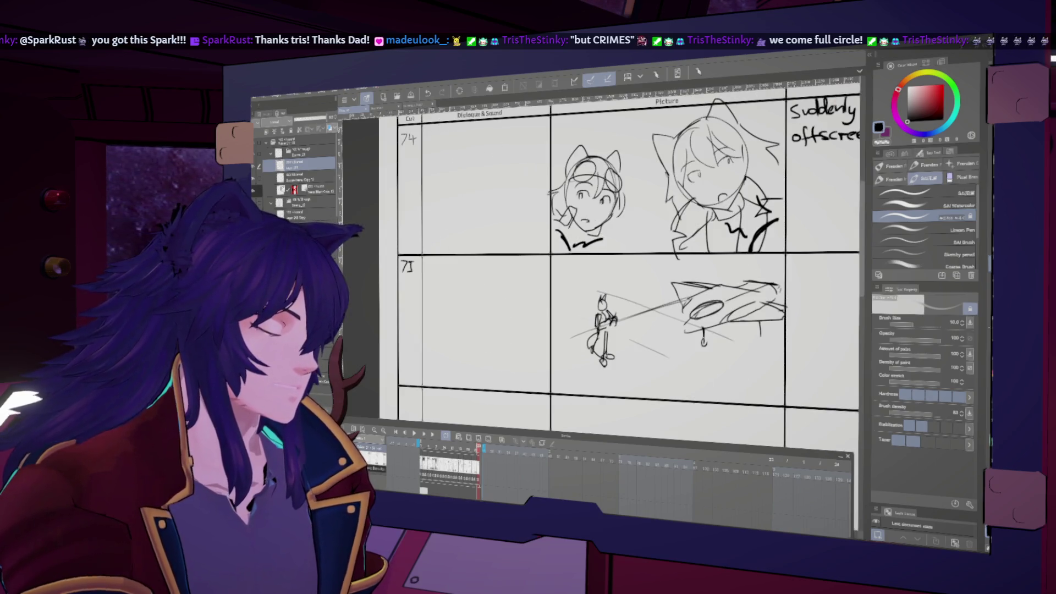
scroll(627, 264, "up", 1)
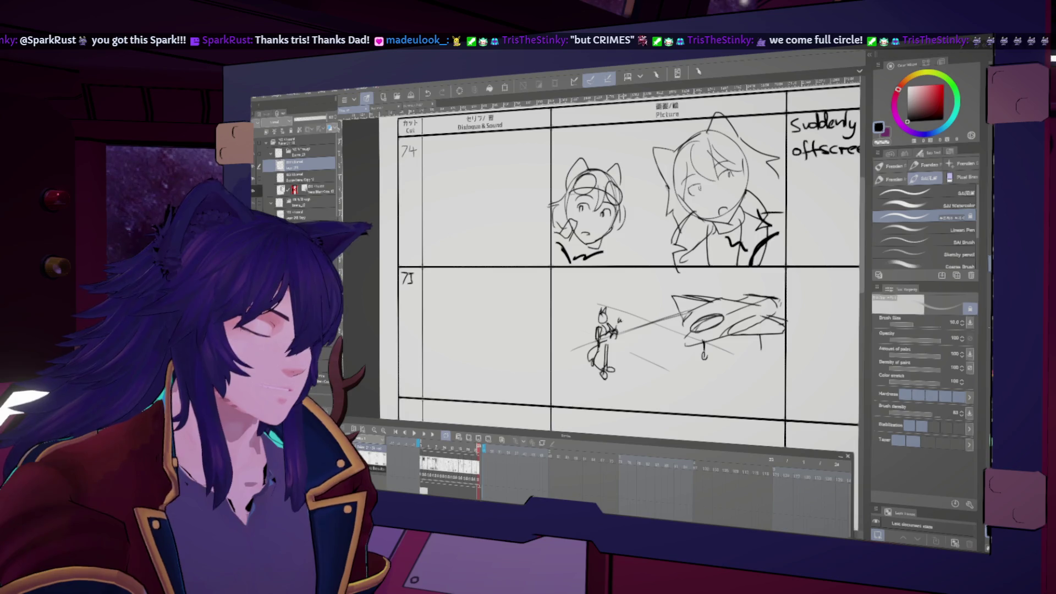
scroll(624, 262, "down", 2)
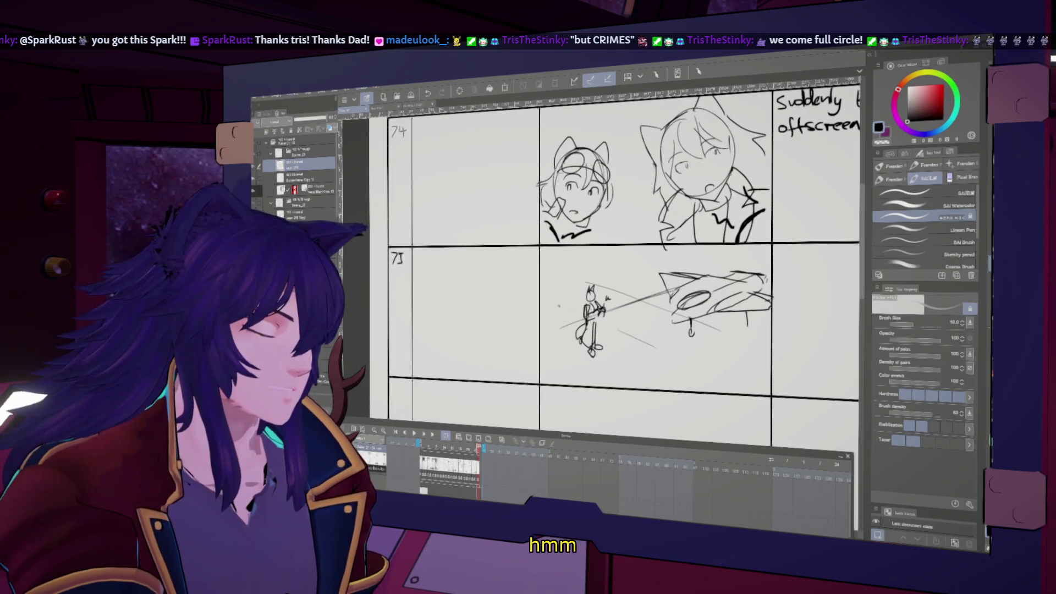
left_click_drag(550, 304, 557, 356)
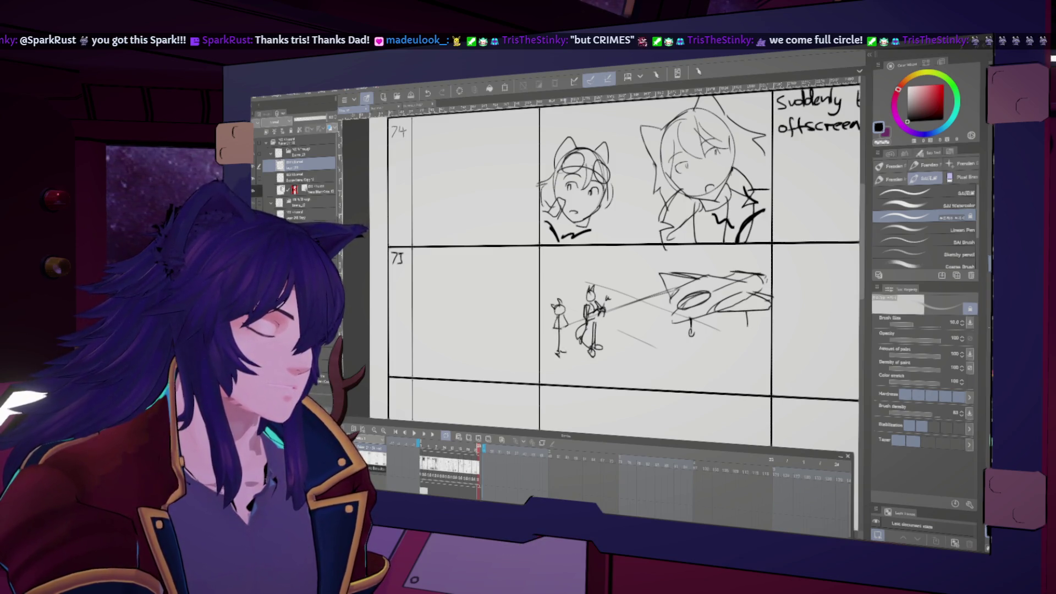
left_click_drag(555, 323, 557, 351)
left_click_drag(726, 377, 604, 377)
scroll(605, 377, "up", 3)
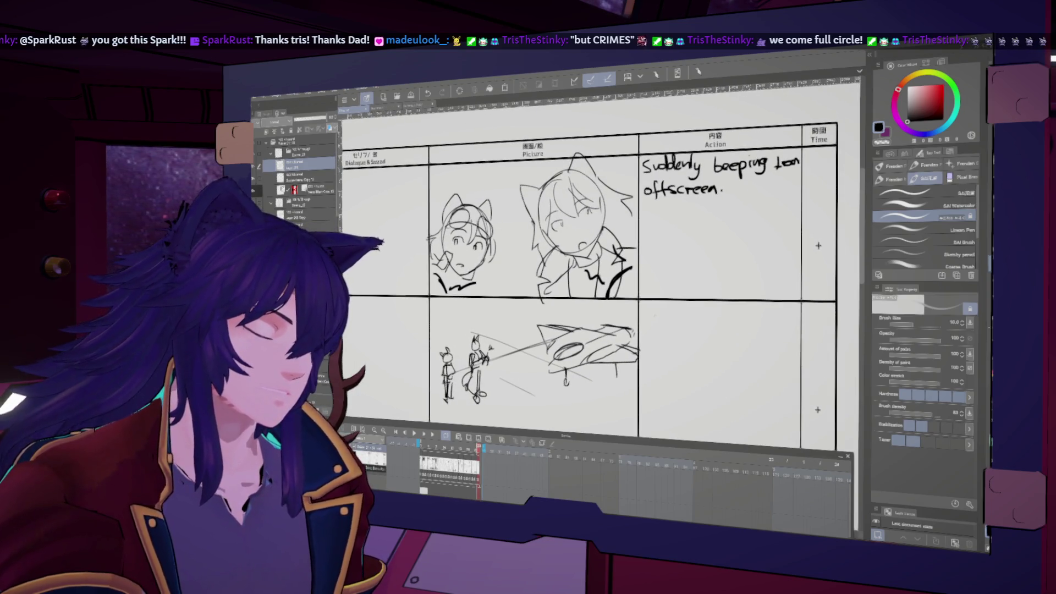
Handwrite 'They check their wrists 'Boop'' in cut 75's Action column
left_click_drag(650, 309, 650, 325)
mouse_move(642, 311)
left_mouse_down()
mouse_move(656, 311)
mouse_move(670, 335)
mouse_move(763, 322)
left_mouse_up()
left_click_drag(766, 322, 772, 316)
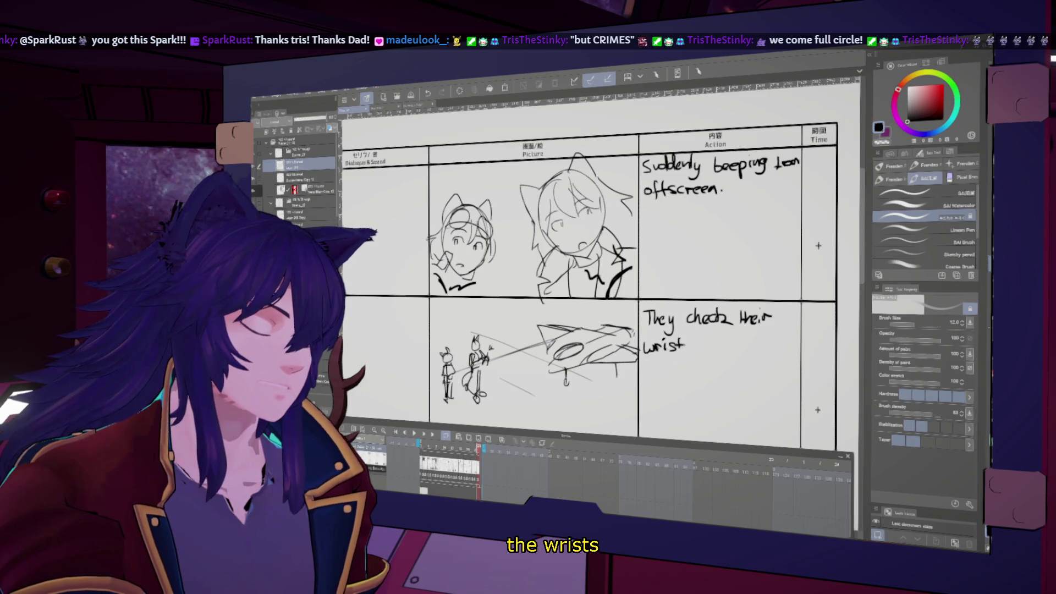
left_click_drag(692, 344, 688, 353)
left_click_drag(611, 309, 603, 330)
left_click_drag(685, 372, 691, 360)
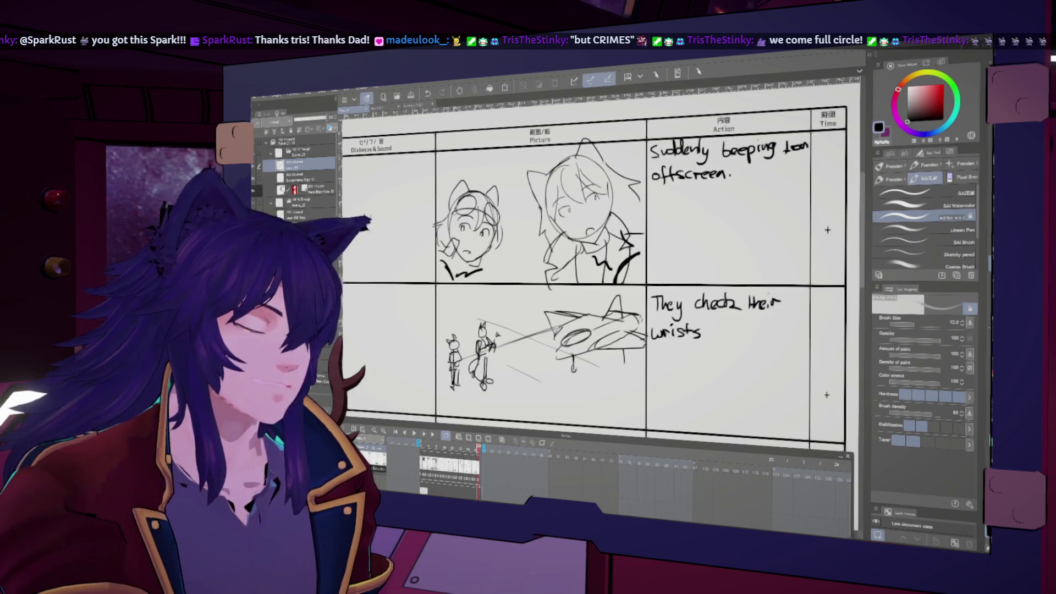
mouse_move(723, 324)
left_mouse_down()
mouse_move(726, 341)
mouse_move(749, 344)
left_mouse_up()
left_click_drag(759, 323, 758, 329)
Number the next row as cut 76 and sketch the back of a head in its picture
mouse_move(308, 473)
left_mouse_down()
mouse_move(528, 314)
mouse_move(548, 399)
left_mouse_up()
left_click_drag(550, 330, 578, 239)
mouse_move(534, 301)
left_mouse_down()
mouse_move(530, 316)
mouse_move(538, 311)
left_mouse_up()
mouse_move(696, 368)
left_mouse_down()
mouse_move(608, 373)
mouse_move(613, 364)
mouse_move(576, 388)
left_mouse_up()
mouse_move(667, 383)
left_mouse_down()
mouse_move(640, 363)
mouse_move(590, 399)
mouse_move(597, 360)
left_mouse_up()
mouse_move(683, 411)
left_mouse_down()
mouse_move(668, 394)
mouse_move(644, 411)
mouse_move(689, 419)
left_mouse_up()
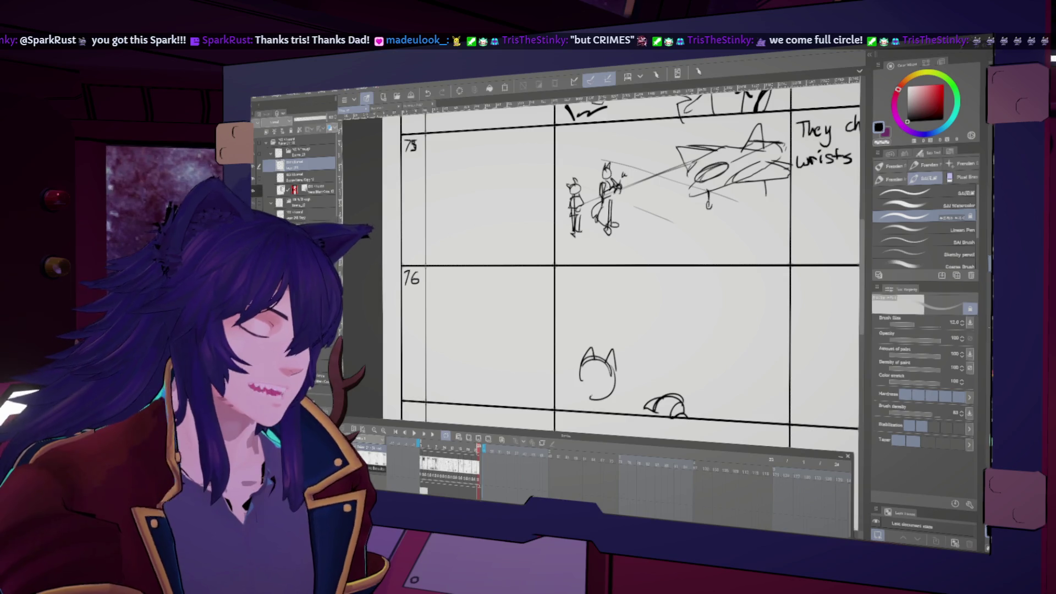
Outline the backs of both thieves' heads in cut 76, undoing a stray line
left_click_drag(616, 370, 618, 388)
left_click_drag(580, 361, 567, 399)
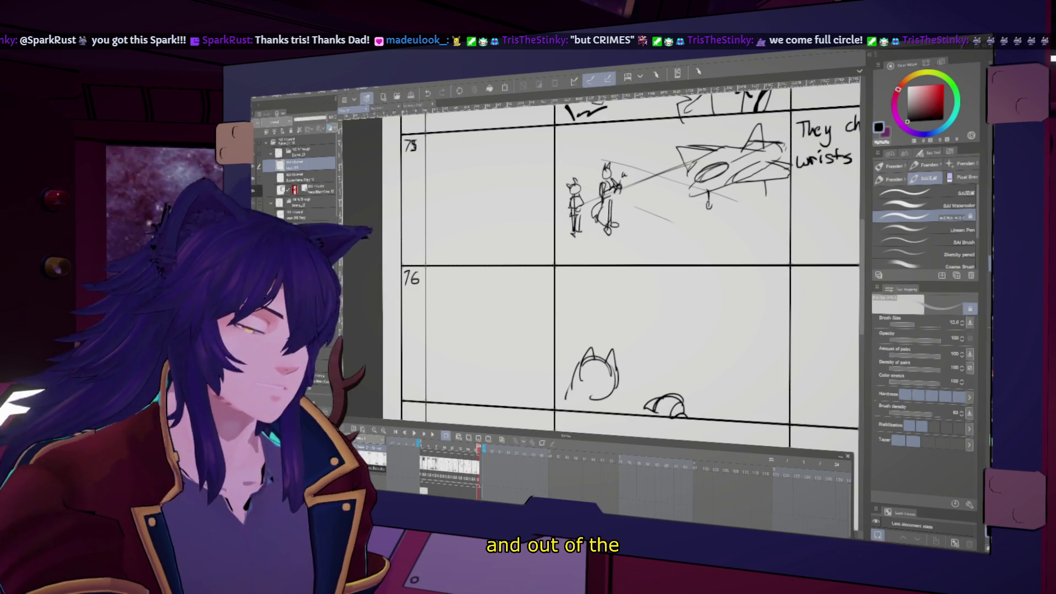
mouse_move(759, 364)
left_mouse_down()
mouse_move(716, 371)
mouse_move(767, 369)
mouse_move(758, 356)
mouse_move(774, 367)
left_mouse_up()
key("ctrl+z")
mouse_move(722, 364)
left_mouse_down()
mouse_move(769, 369)
mouse_move(762, 411)
left_mouse_up()
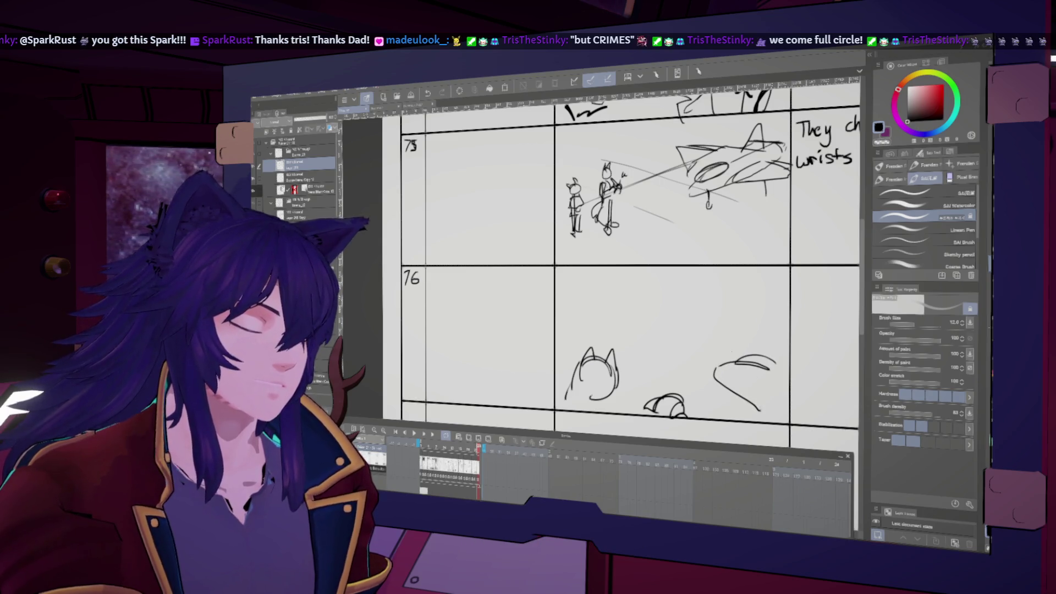
left_click_drag(709, 330, 730, 353)
Draw the rectangular screen above their heads with a circle and a $-marked door
mouse_move(711, 268)
left_mouse_down()
mouse_move(711, 314)
mouse_move(629, 269)
mouse_move(581, 270)
mouse_move(570, 328)
mouse_move(708, 332)
left_mouse_up()
key("ctrl+z")
left_click_drag(570, 328, 715, 331)
key("ctrl+z")
left_click_drag(713, 330, 722, 322)
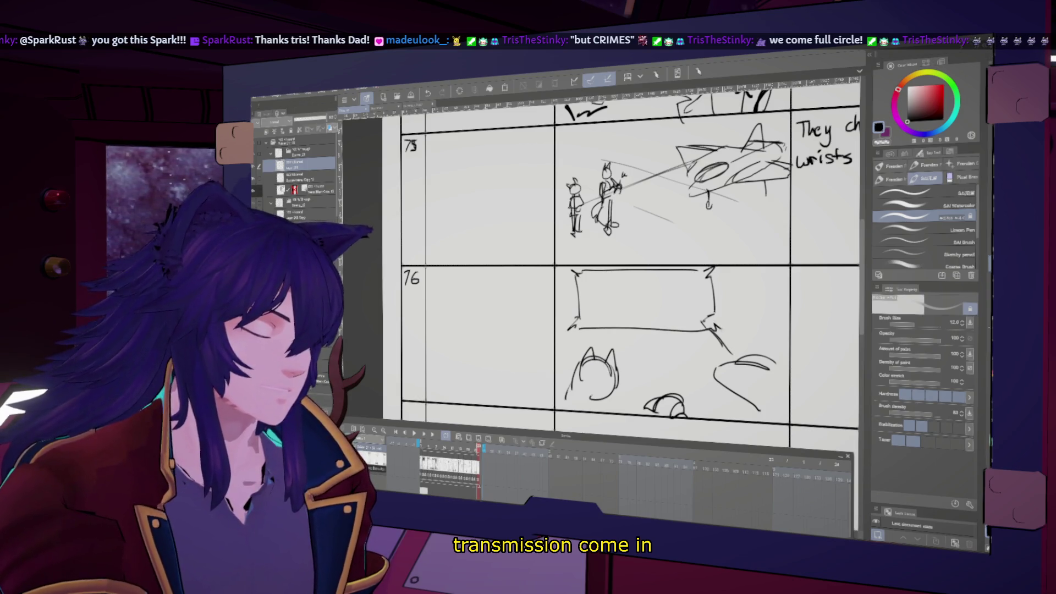
left_click_drag(654, 317, 659, 323)
mouse_move(610, 290)
left_mouse_down()
mouse_move(641, 300)
mouse_move(694, 291)
mouse_move(680, 287)
left_mouse_up()
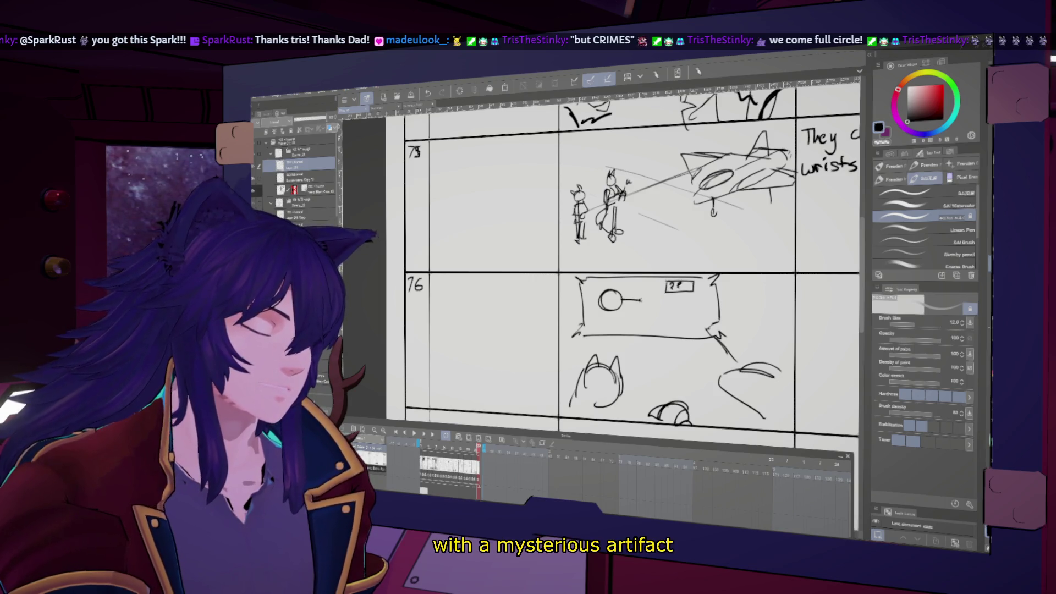
mouse_move(667, 328)
left_mouse_down()
mouse_move(667, 301)
mouse_move(693, 333)
mouse_move(678, 330)
left_mouse_up()
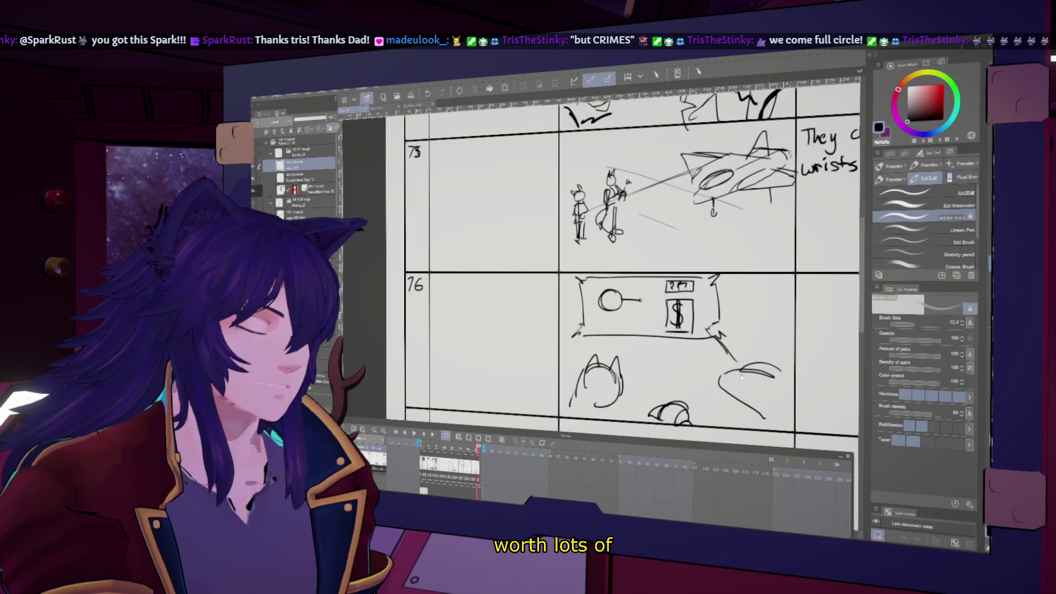
left_click_drag(660, 275, 609, 269)
left_click_drag(689, 397, 654, 393)
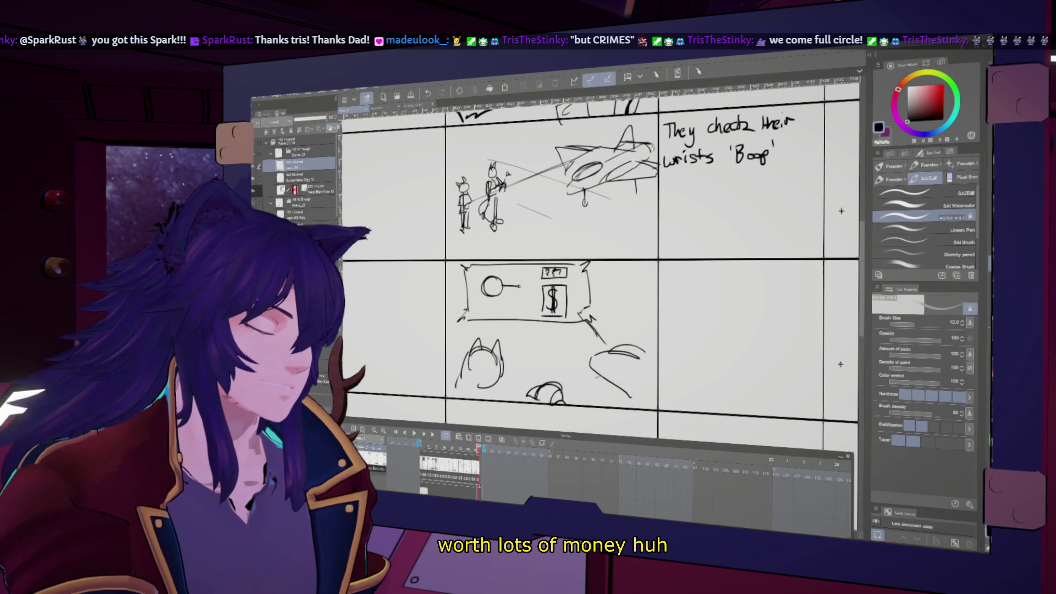
scroll(599, 263, "up", 2)
Handwrite the 'Hologram transmission' note beside cut 76
scroll(600, 264, "down", 2)
left_click_drag(650, 267, 662, 267)
mouse_move(656, 268)
left_mouse_down()
mouse_move(656, 279)
mouse_move(671, 273)
mouse_move(681, 287)
mouse_move(710, 278)
left_mouse_up()
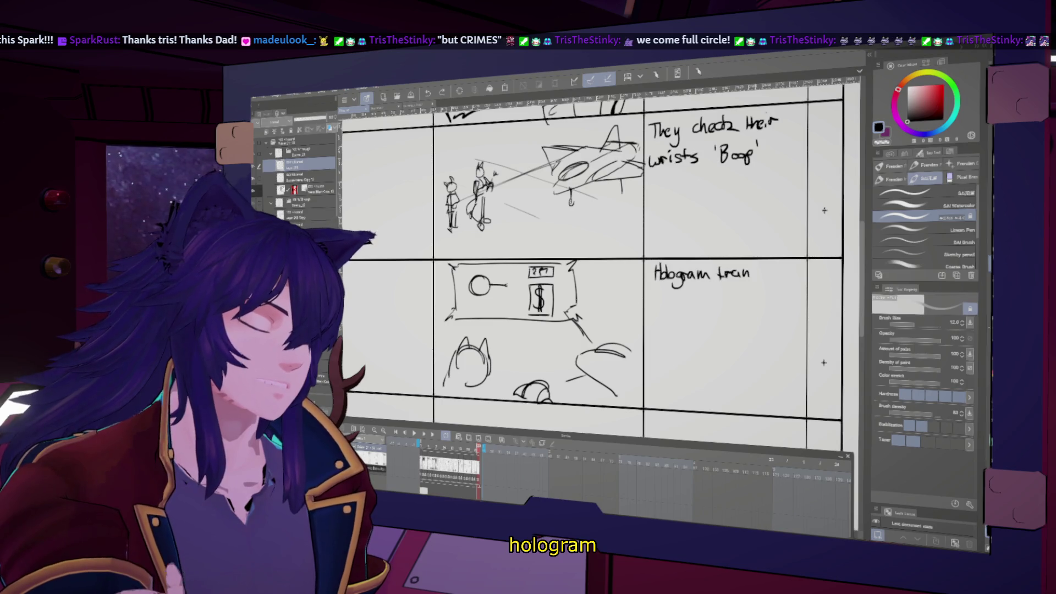
left_click_drag(749, 277, 760, 271)
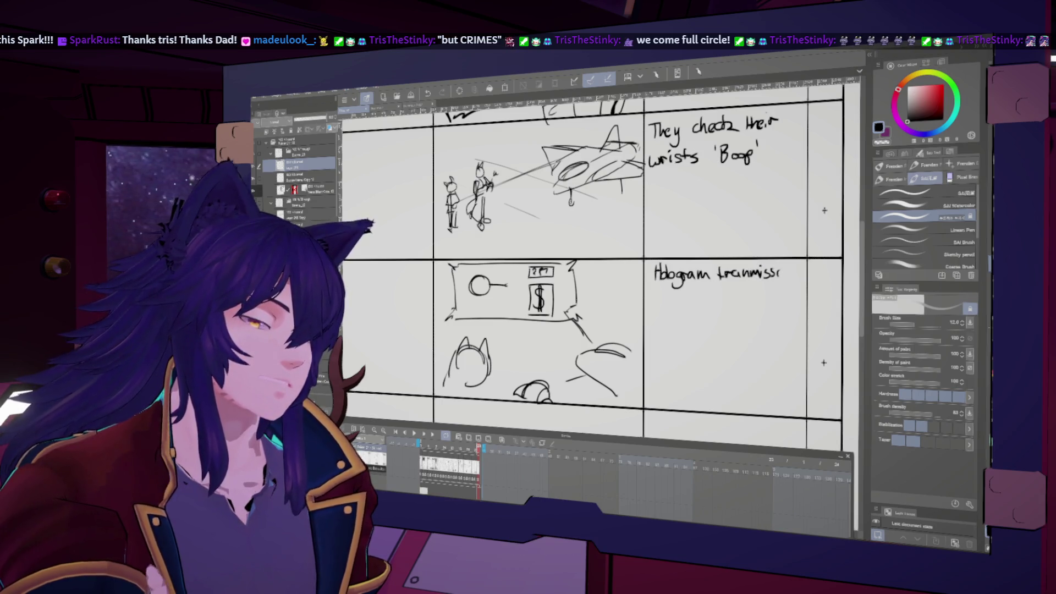
scroll(593, 264, "up", 1)
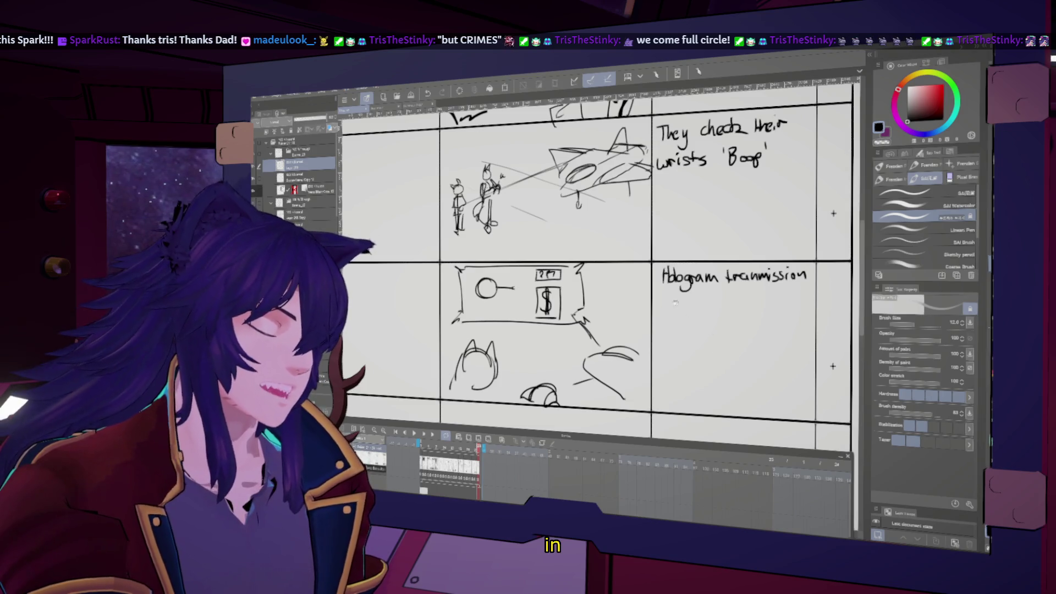
Add 'about another planet with treasure' on the lines below that note
left_click_drag(666, 300, 690, 312)
mouse_move(692, 300)
left_mouse_down()
mouse_move(692, 312)
mouse_move(802, 306)
left_mouse_up()
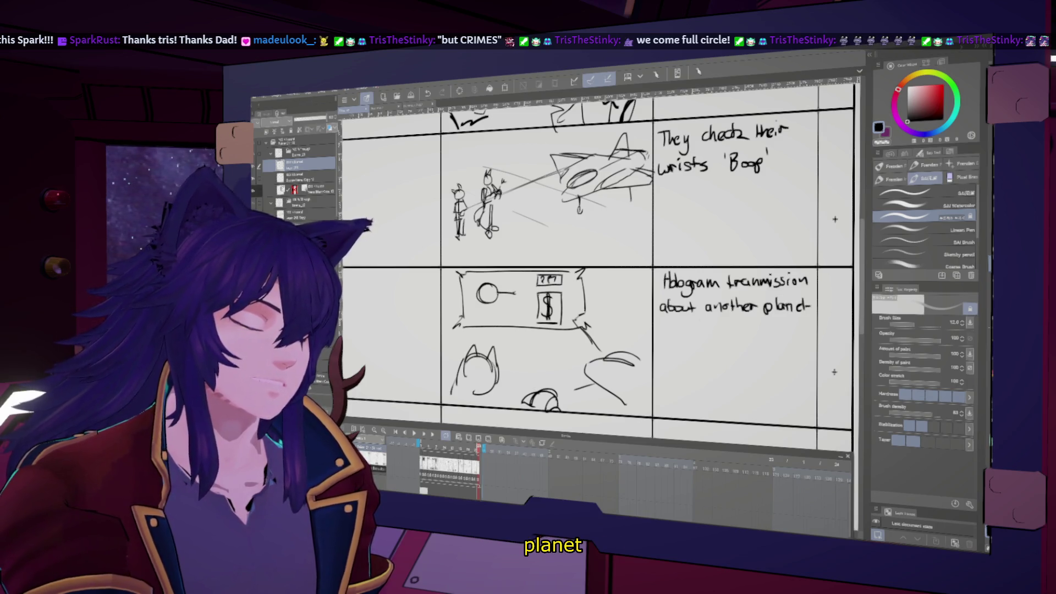
left_click_drag(669, 321, 670, 328)
left_click_drag(674, 318, 677, 328)
mouse_move(680, 317)
left_mouse_down()
mouse_move(688, 327)
mouse_move(749, 326)
left_mouse_up()
left_click_drag(746, 328, 754, 324)
scroll(605, 275, "up", 3)
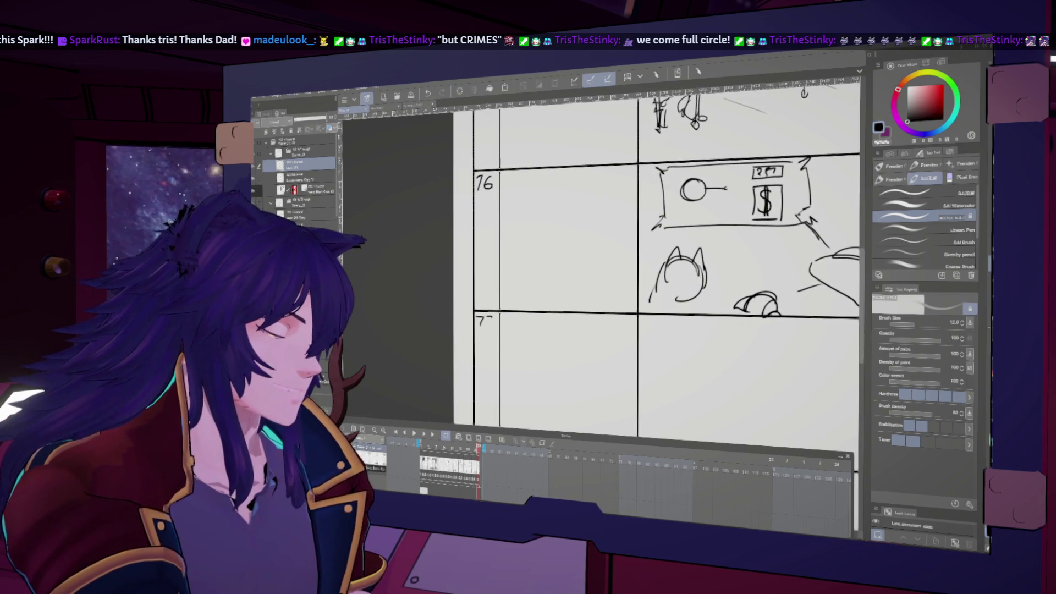
Scroll to the empty cut below 76, select the character sketch layer, and zoom out to the whole page
scroll(627, 264, "up", 5)
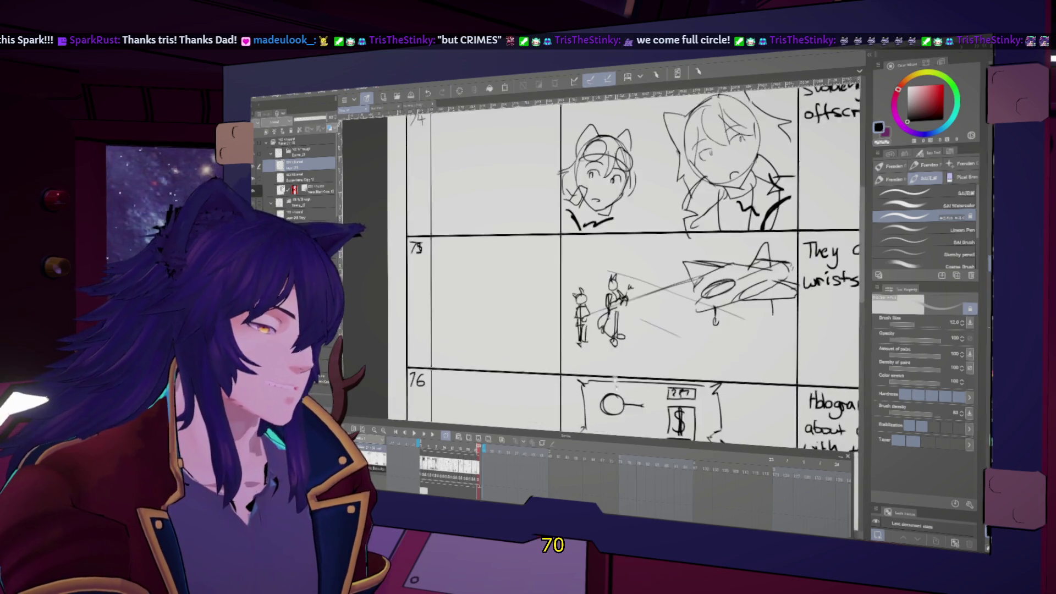
scroll(627, 264, "down", 5)
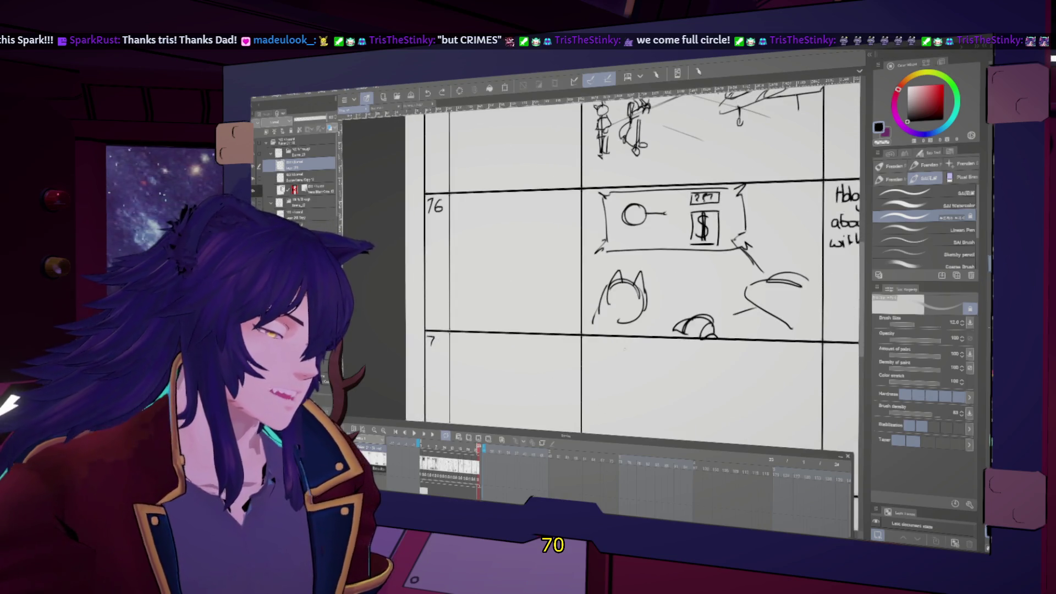
scroll(625, 350, "down", 4)
scroll(628, 359, "up", 3)
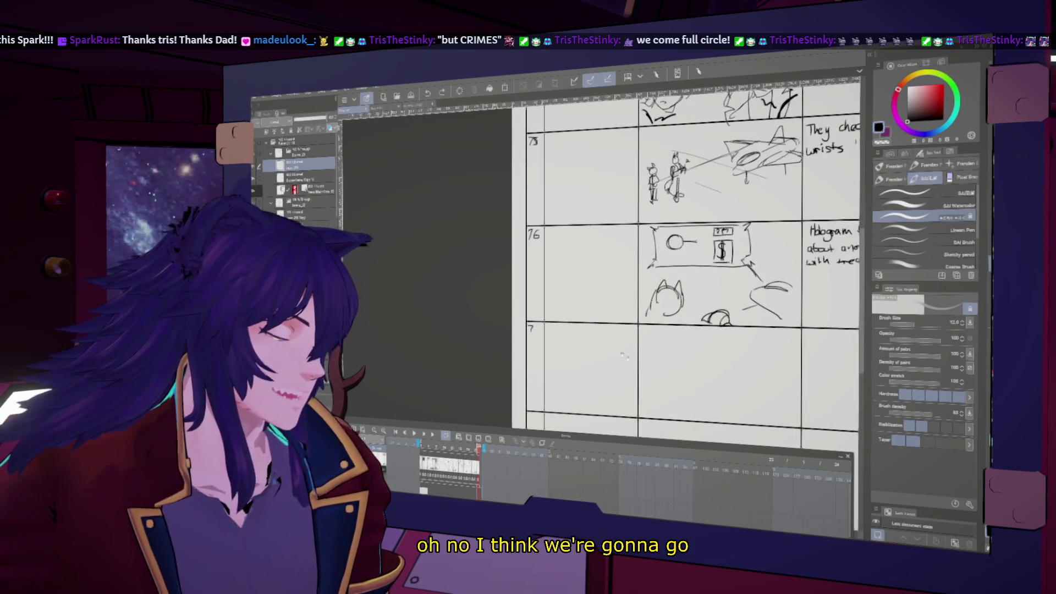
scroll(627, 359, "up", 2)
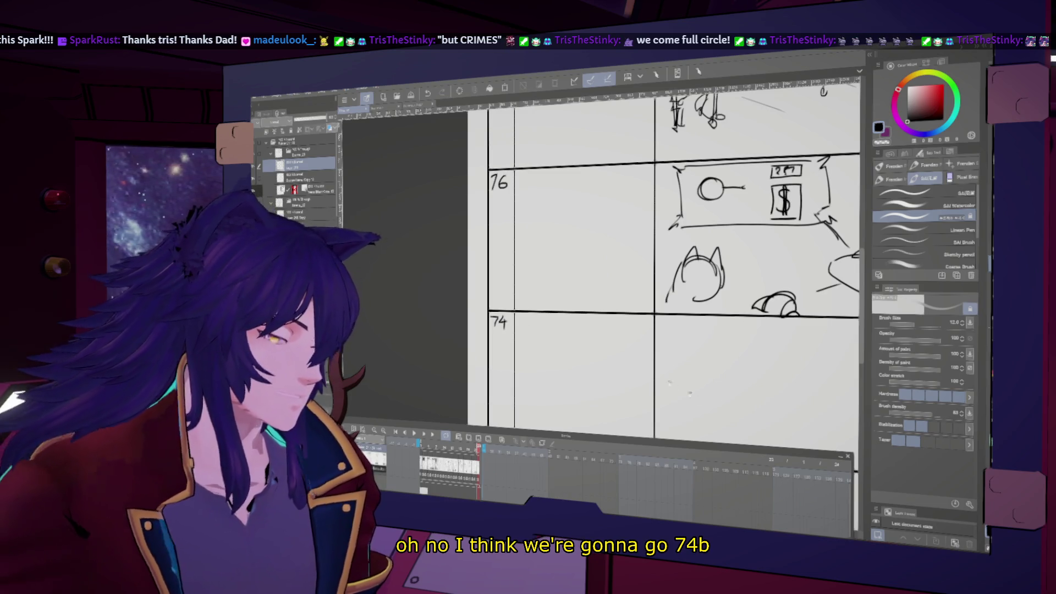
scroll(674, 384, "down", 3)
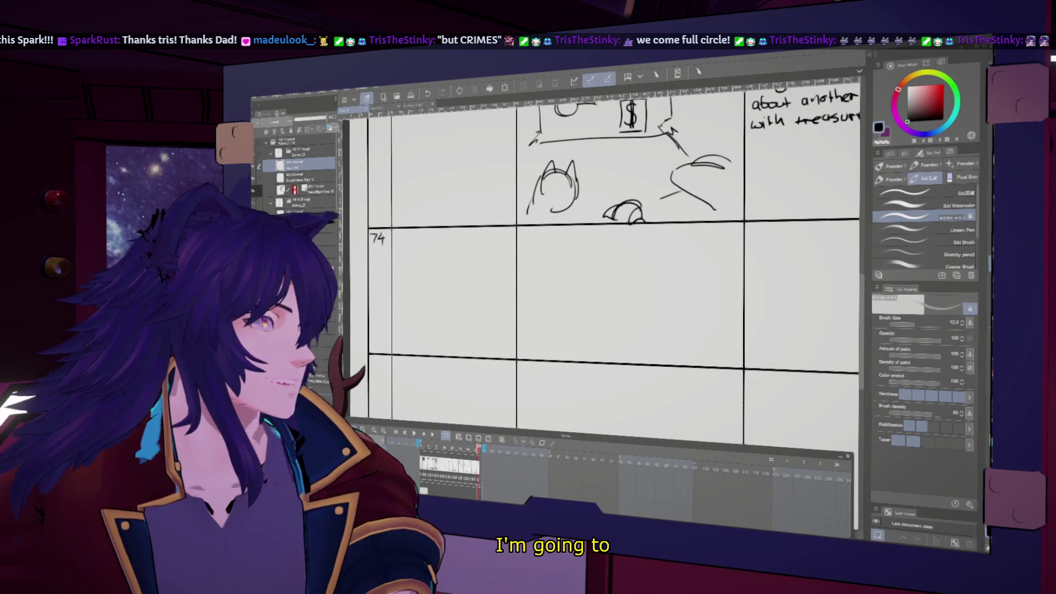
scroll(300, 176, "down", 2)
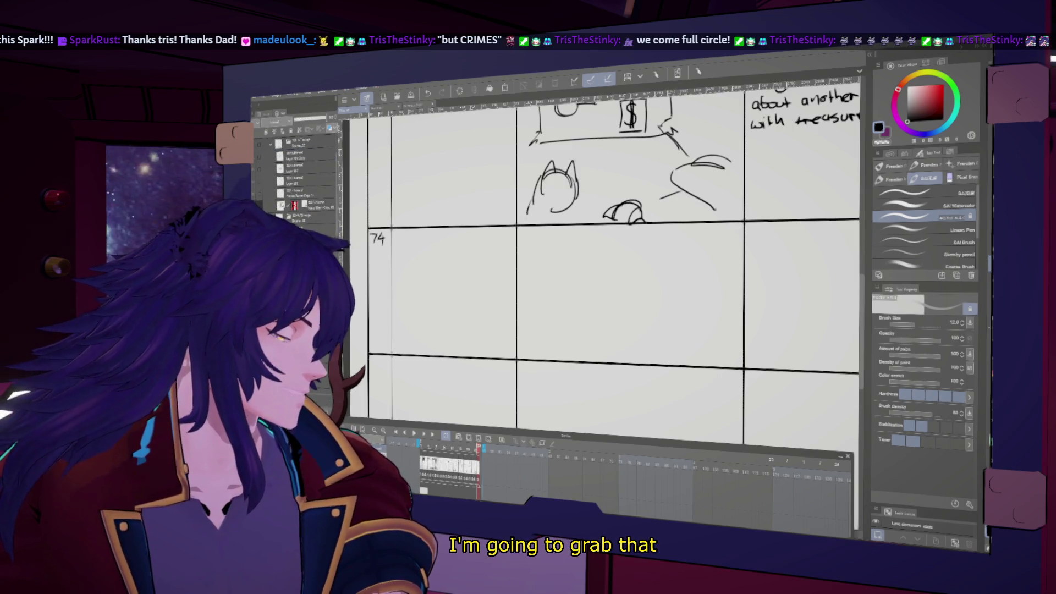
left_click(300, 164)
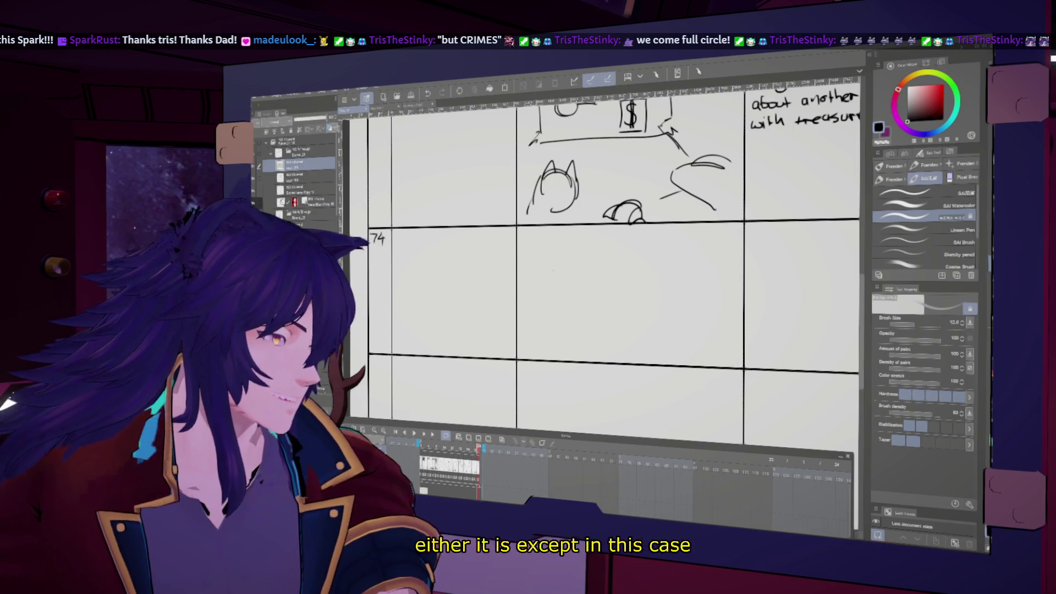
key("ctrl+minus")
key("ctrl+minus")
key("ctrl+minus")
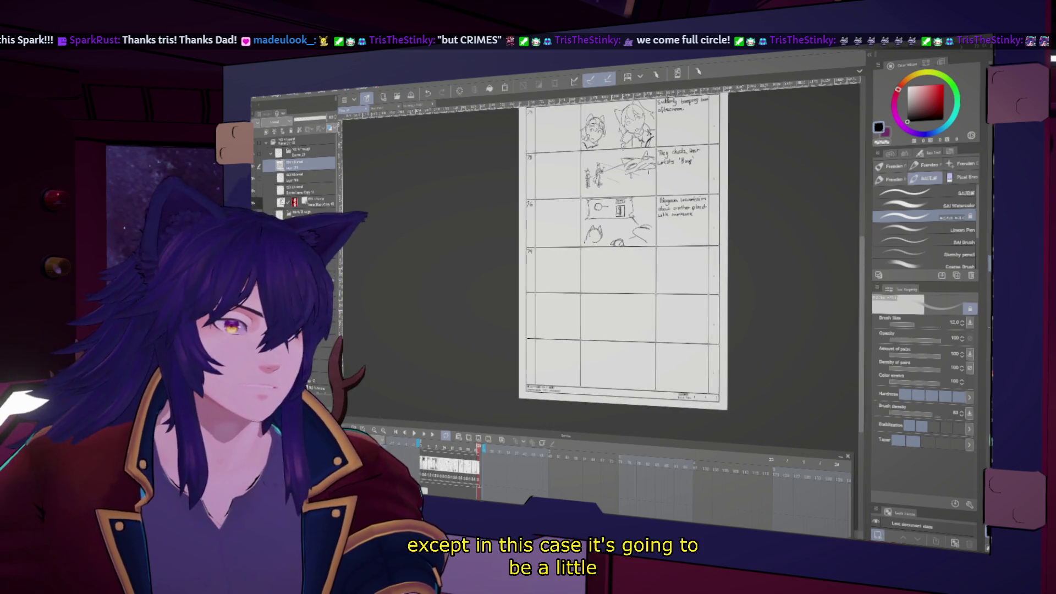
Paste the character sketch into cut 74 and try an enlargement, then undo it
key("k")
key("ctrl+v")
left_click_drag(648, 275, 647, 286)
key("ctrl+plus")
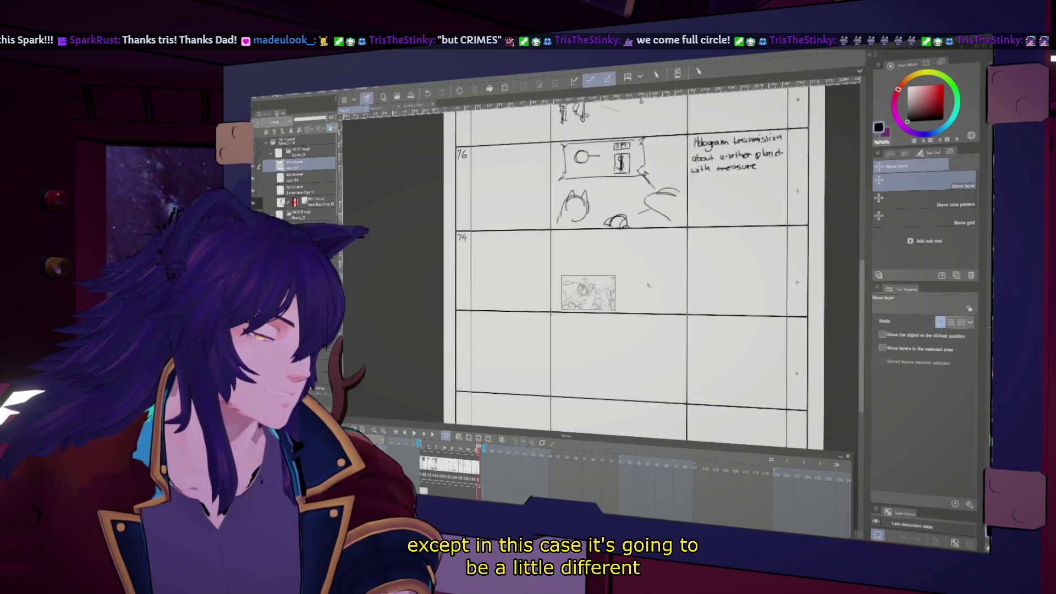
key("ctrl+shift+t")
left_click_drag(612, 274, 690, 225)
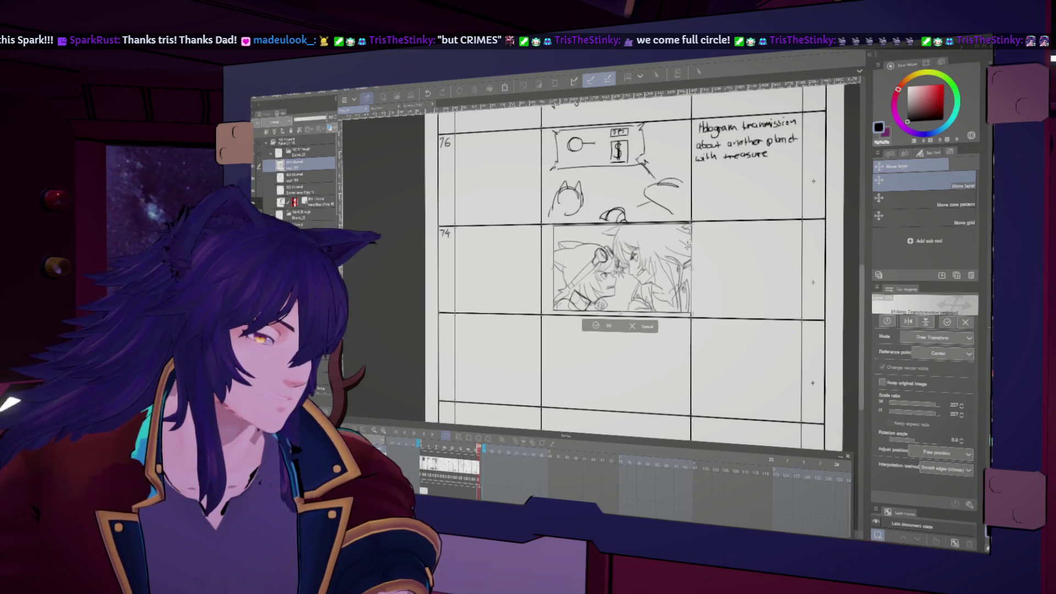
left_click_drag(554, 312, 541, 318)
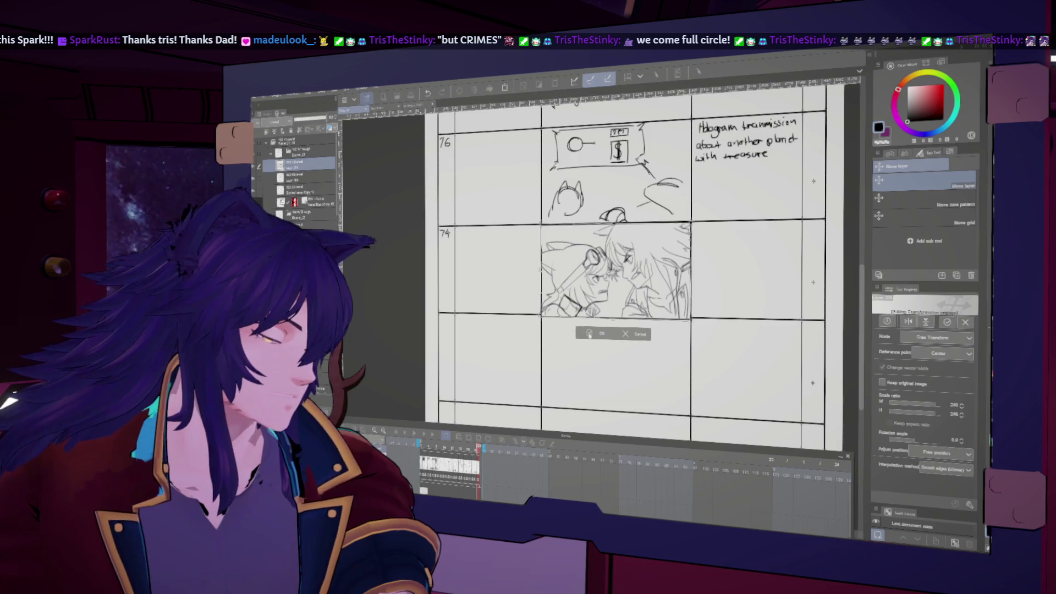
left_click(589, 332)
key("ctrl+z")
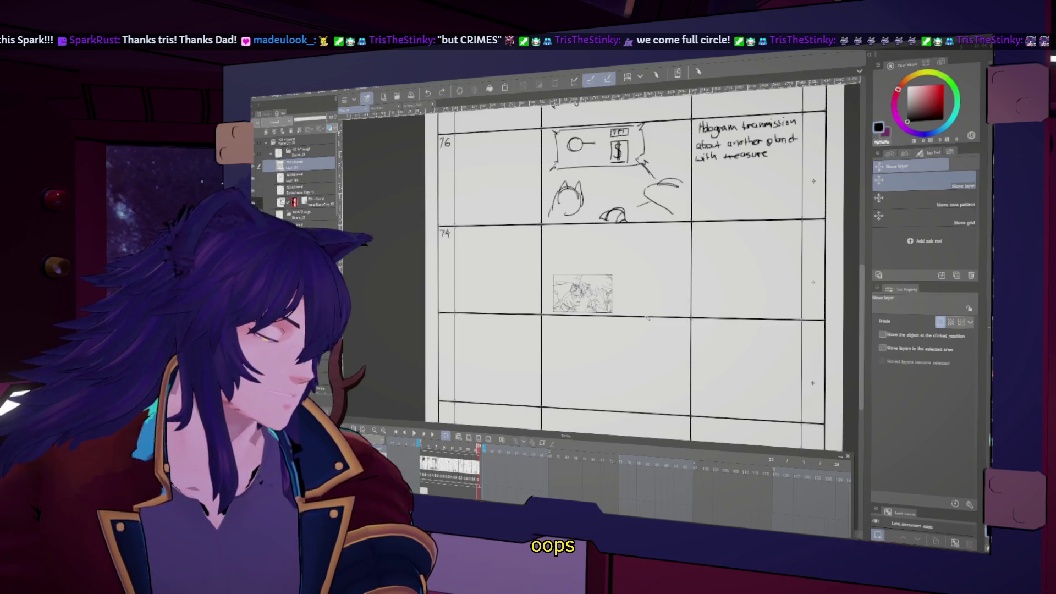
Re-enlarge the sketch to fill cut 74 and lower its layer opacity as a guide
key("ctrl+t")
mouse_move(612, 313)
left_mouse_down()
mouse_move(664, 348)
mouse_move(597, 259)
left_mouse_up()
mouse_move(659, 300)
left_mouse_down()
mouse_move(690, 317)
mouse_move(648, 328)
left_mouse_up()
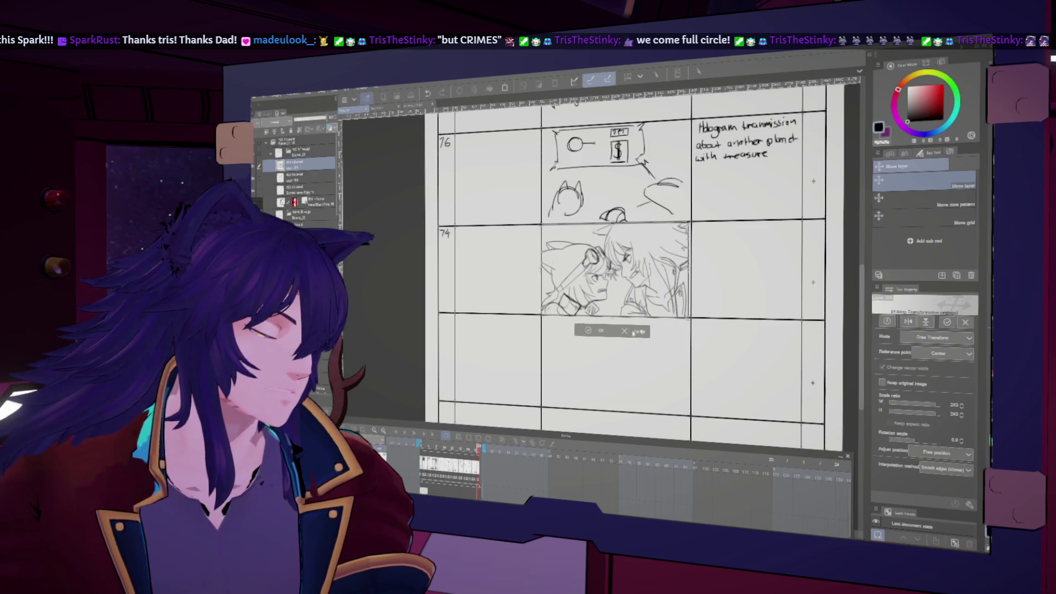
left_click(590, 330)
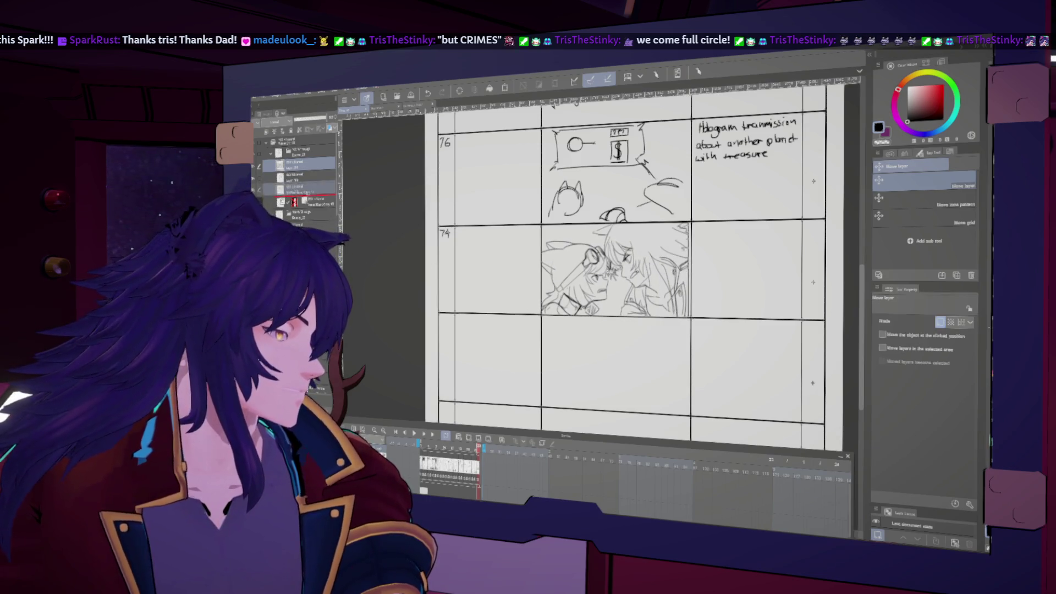
left_click(303, 175)
left_click(301, 119)
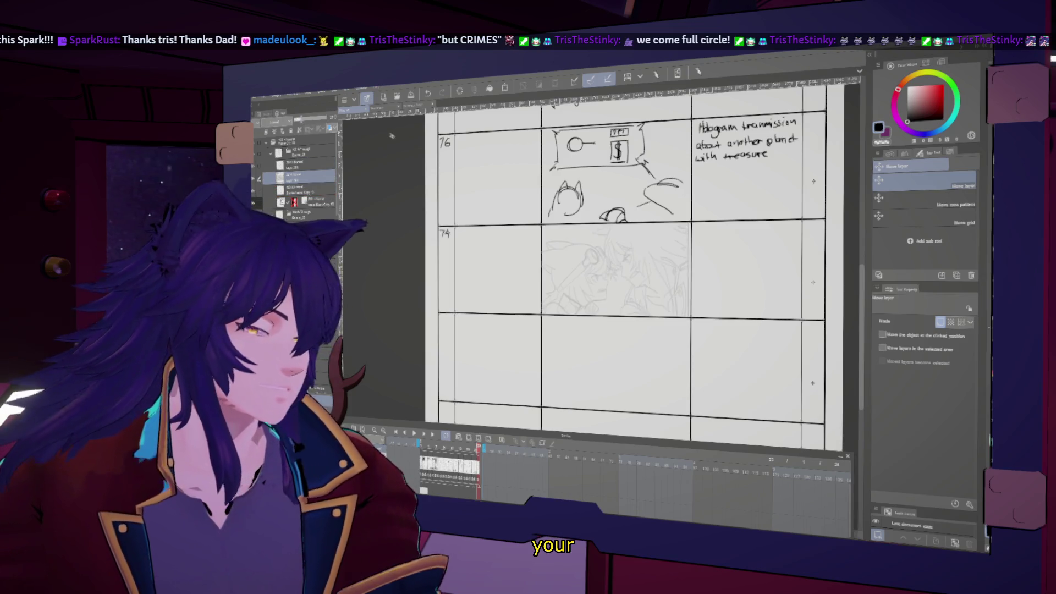
With the pen at brush size 7, draw the first line by the right thief's eye
key("p")
scroll(627, 271, "up", 2)
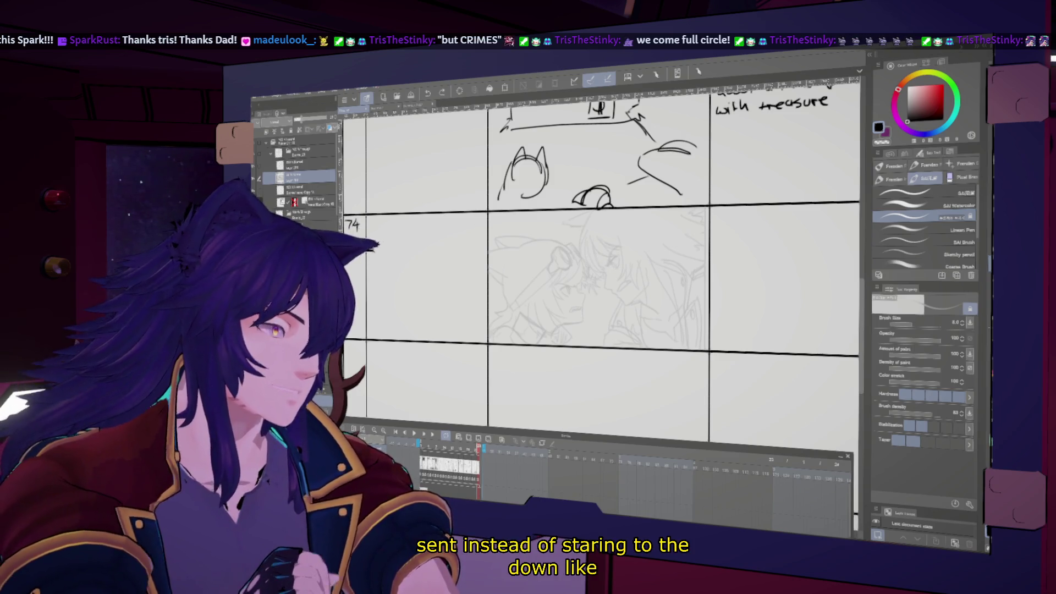
key("bracketleft")
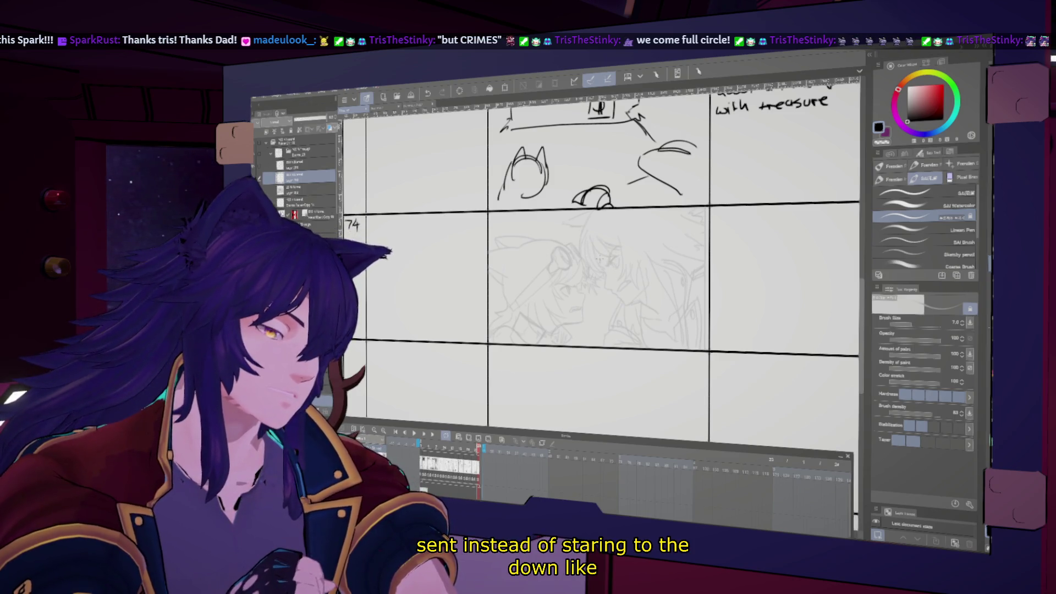
left_click_drag(600, 258, 618, 249)
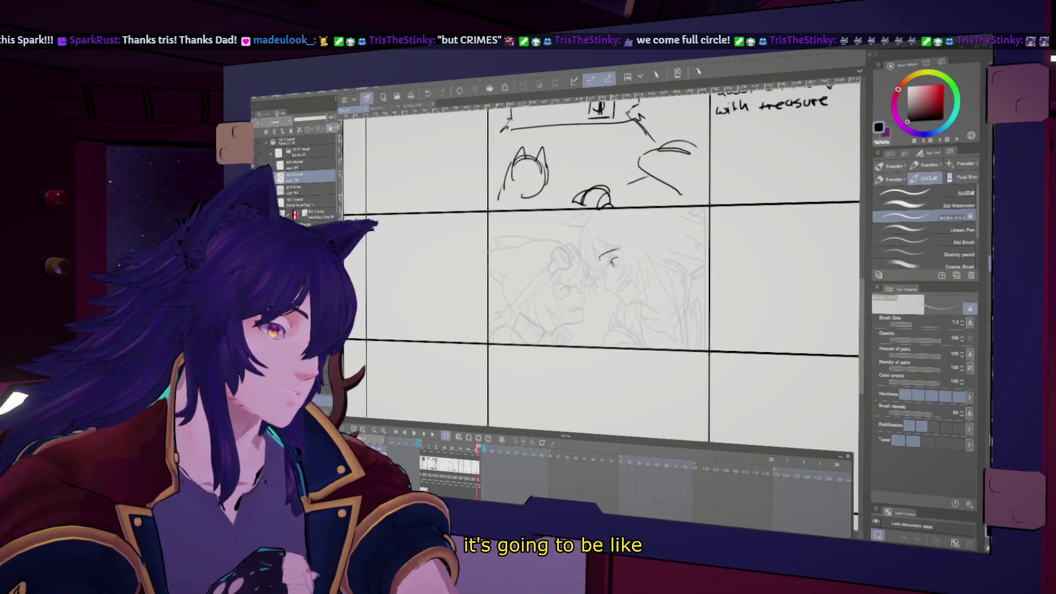
key("h")
key("h")
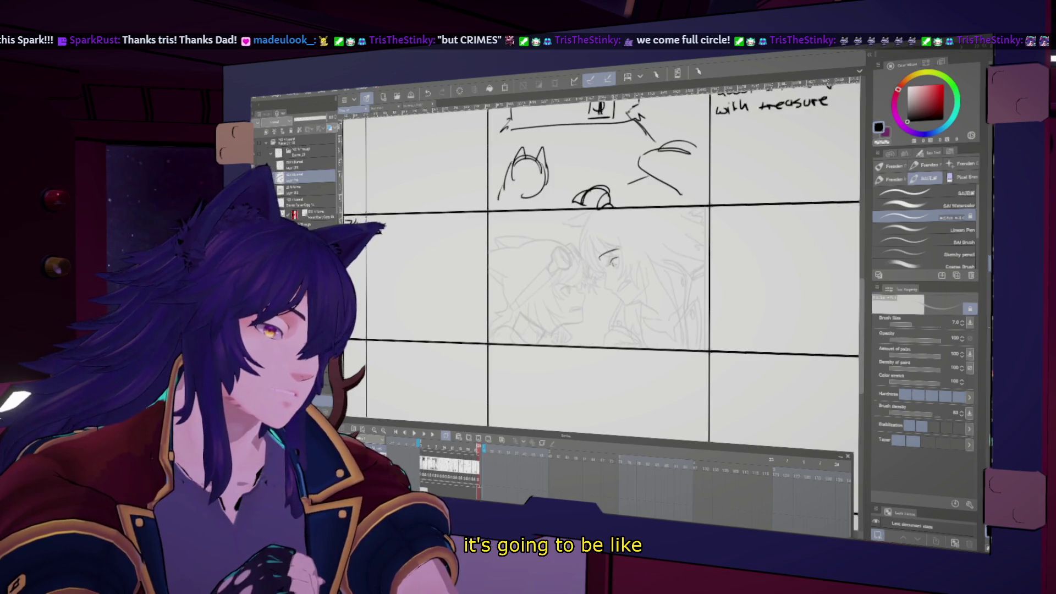
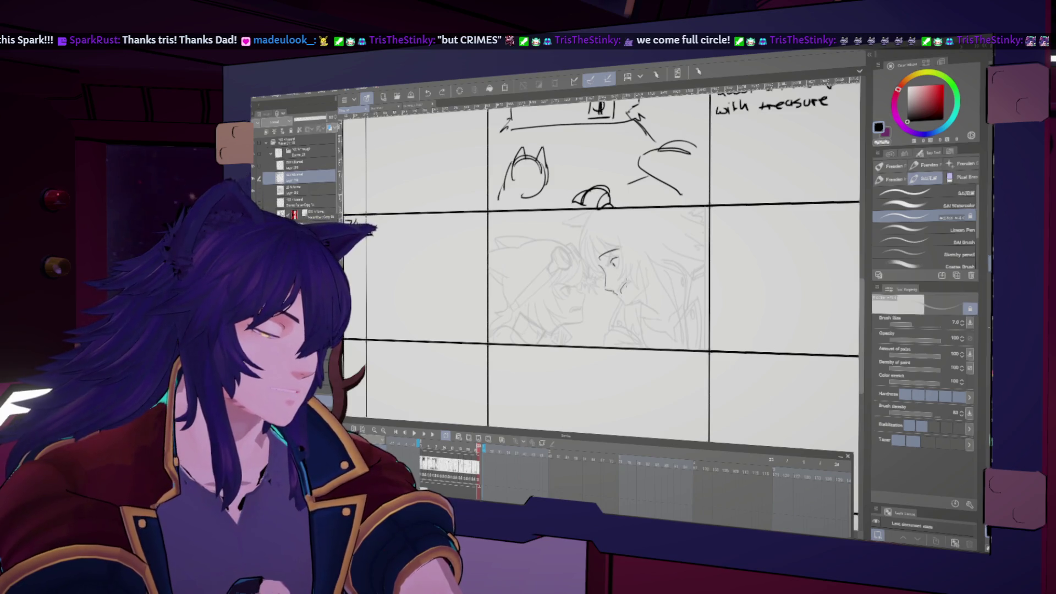
Tilt and repeatedly mirror the view to check the gasp sketch, then reset to the upright page
mouse_move(605, 264)
left_mouse_down()
mouse_move(633, 242)
mouse_move(624, 251)
left_mouse_up()
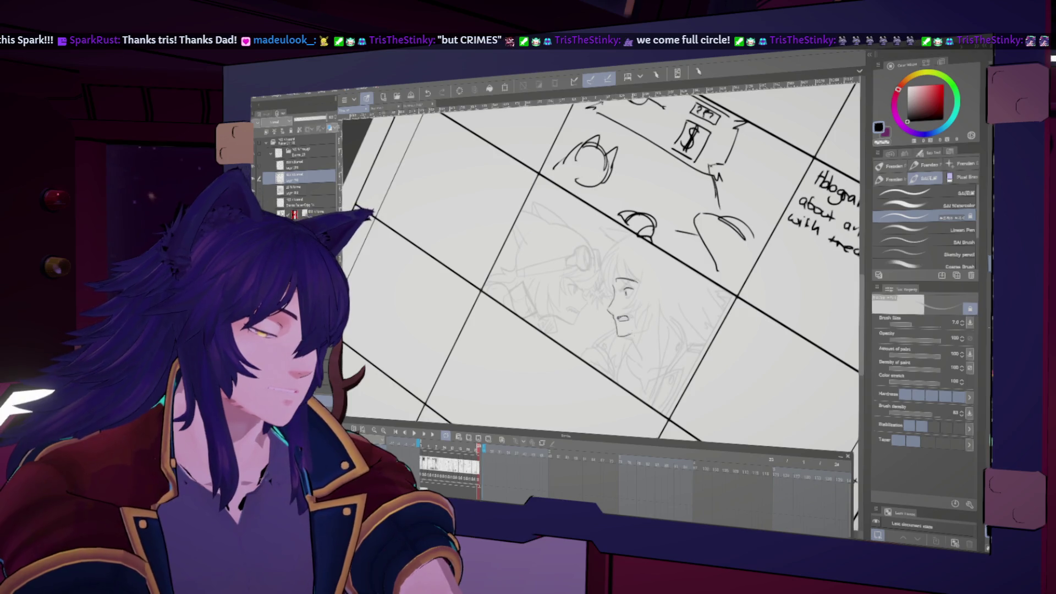
key("h")
key("h")
key("h")
key("h")
key("h")
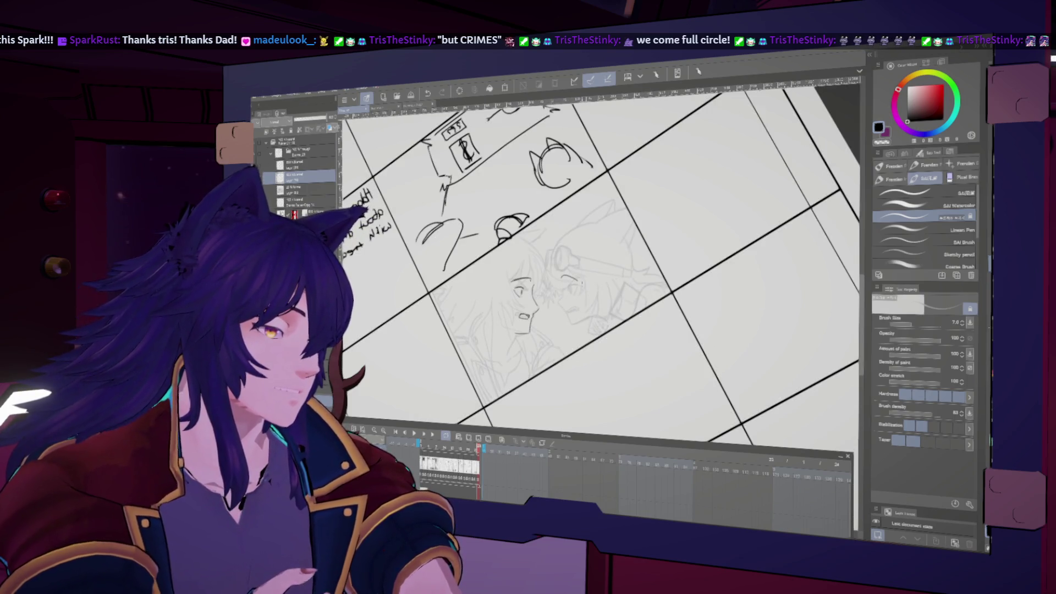
key("h")
key("h")
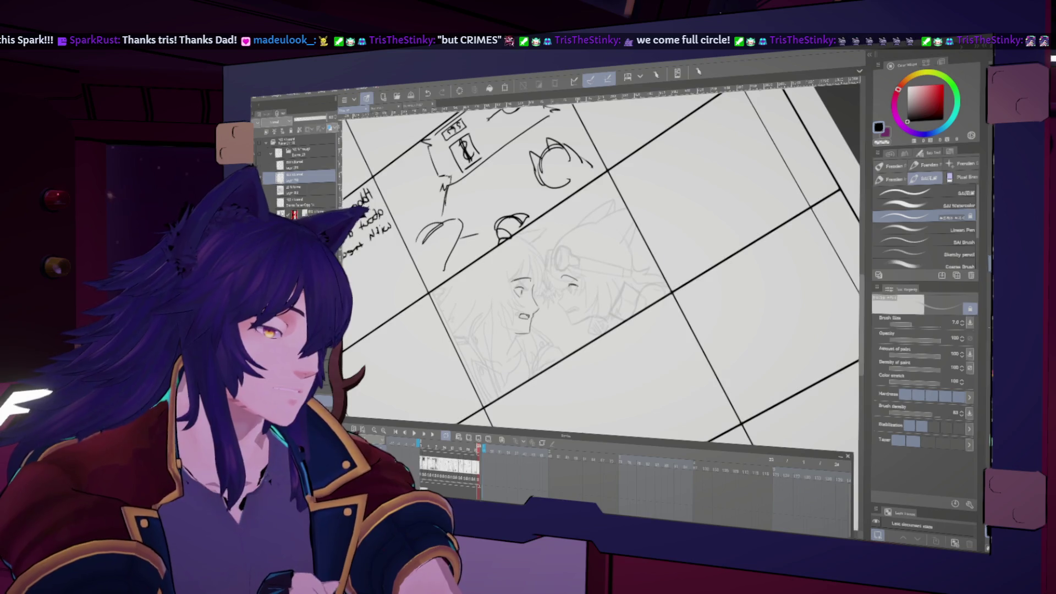
key("h")
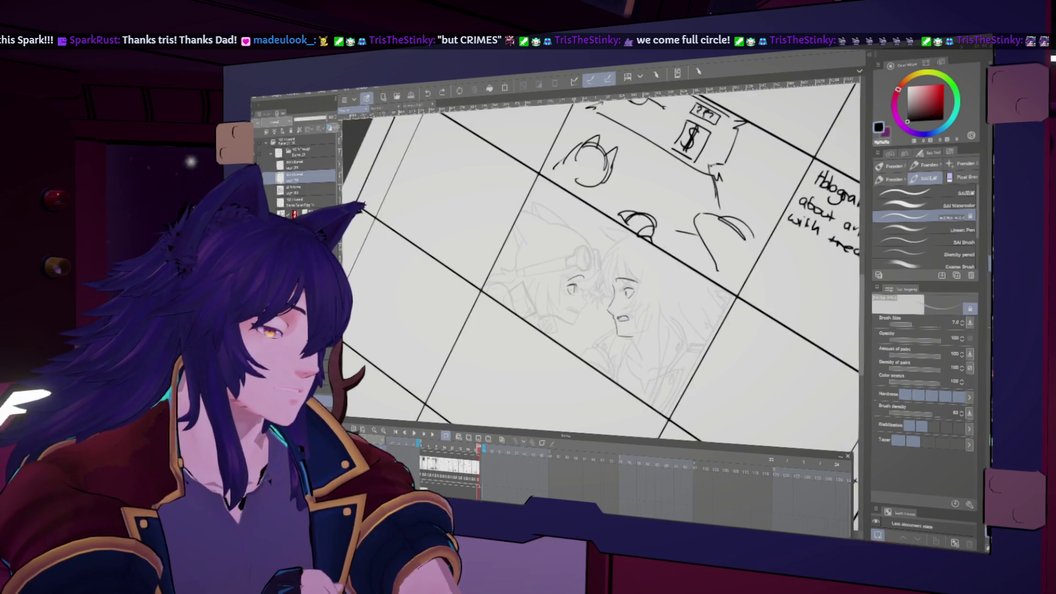
key("h")
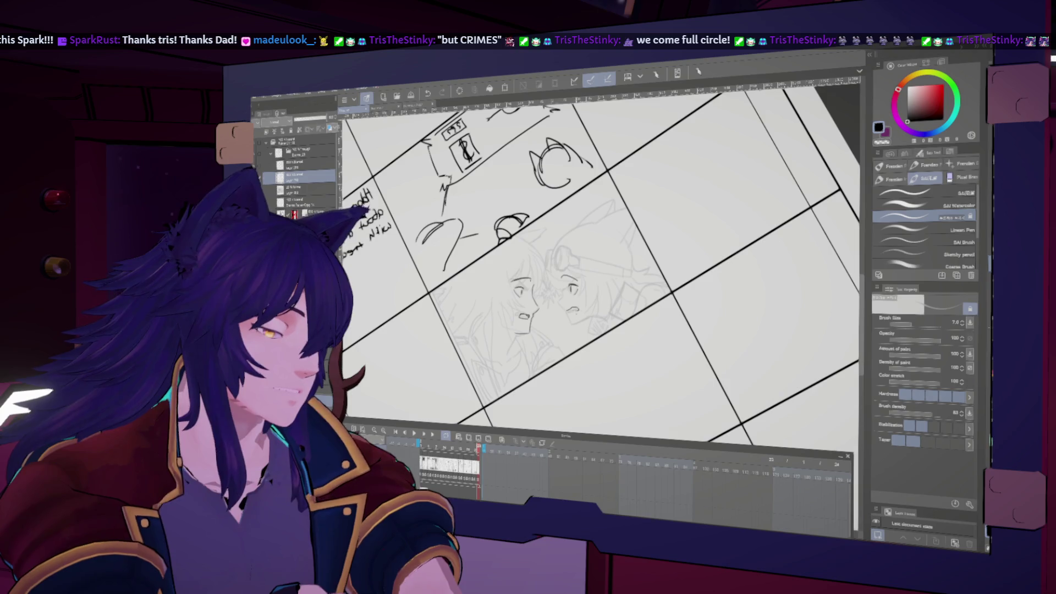
key("h")
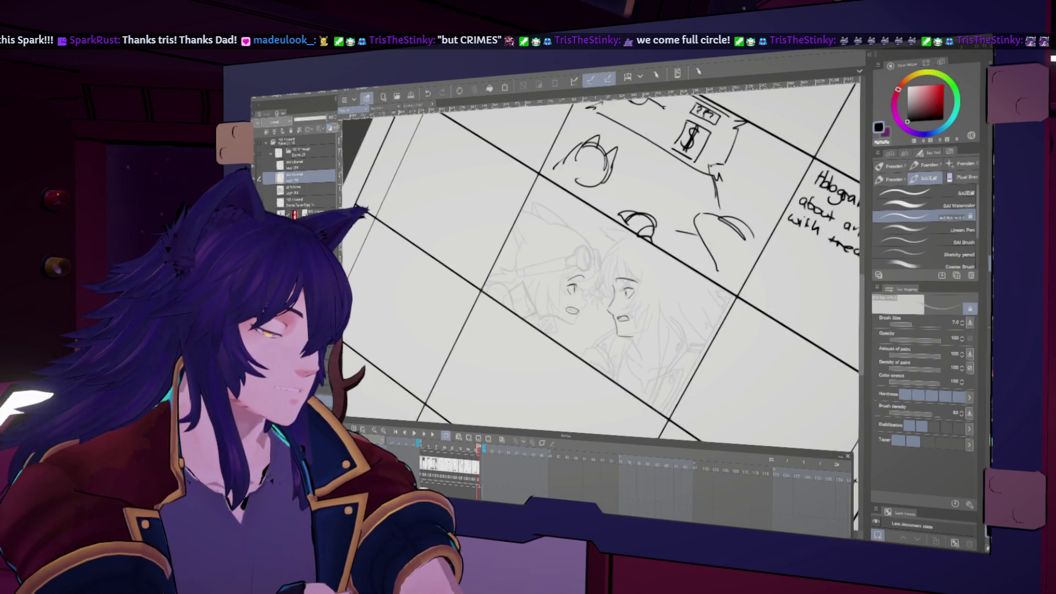
key("h")
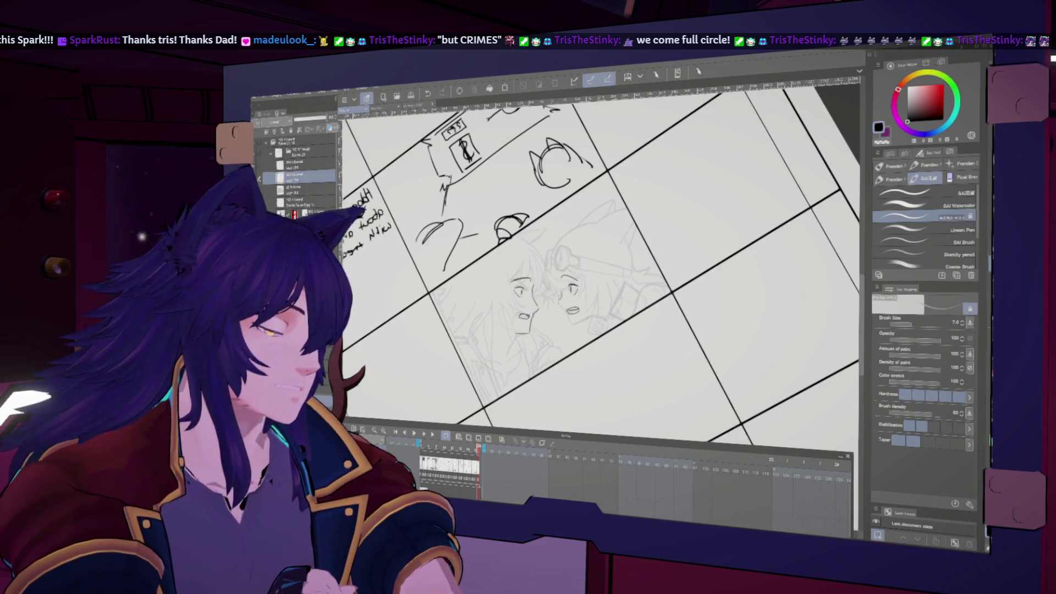
key("h")
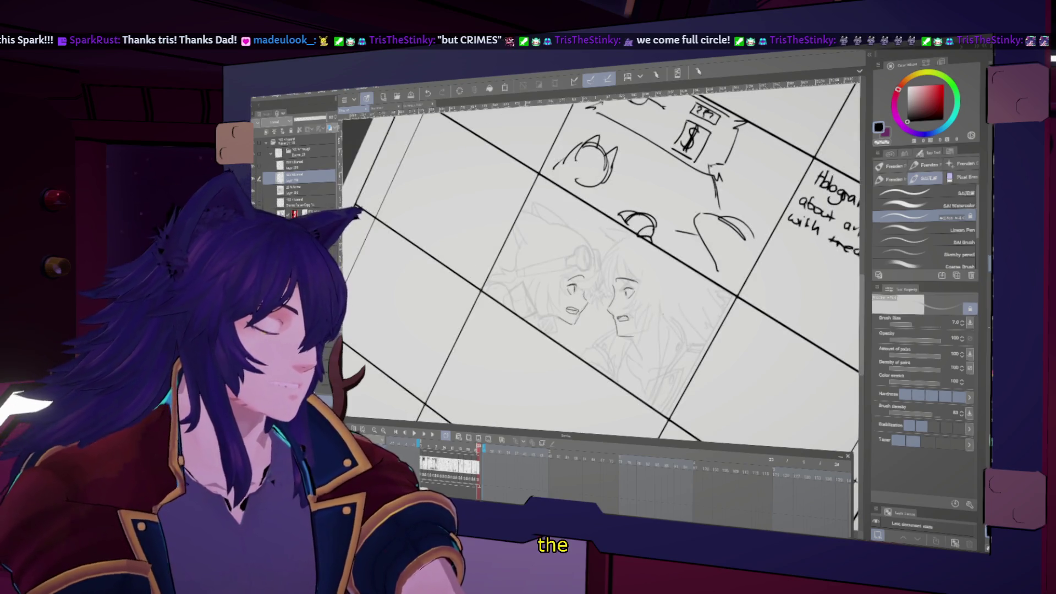
key("ctrl+0")
scroll(599, 354, "up", 5)
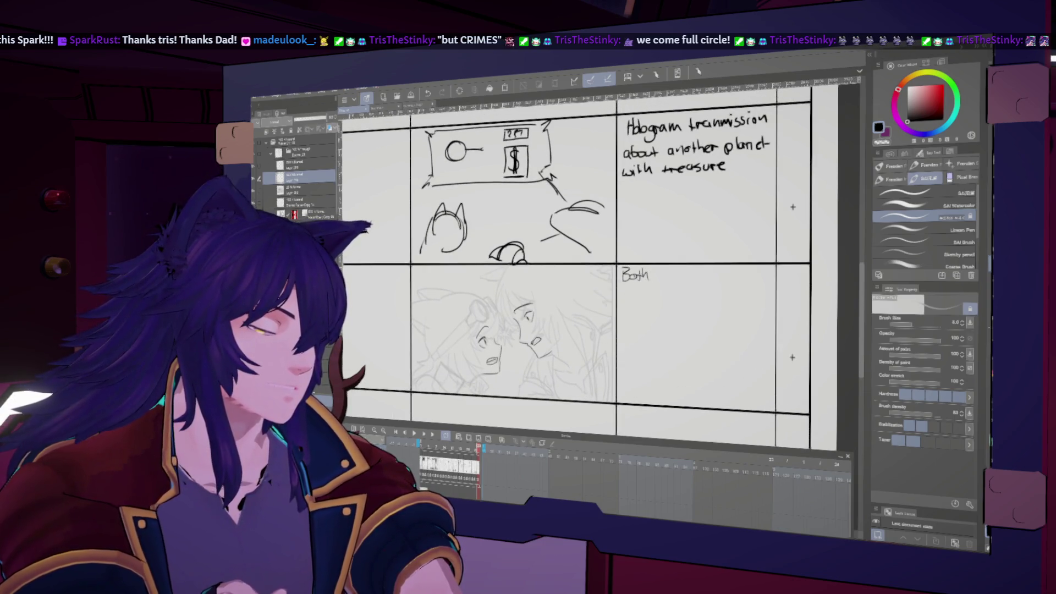
Write 'gasp!' after 'Both' in the panel 74 caption and zoom toward the empty lower panels
mouse_move(669, 281)
left_mouse_down()
mouse_move(650, 306)
mouse_move(685, 297)
left_mouse_up()
scroll(676, 353, "down", 5)
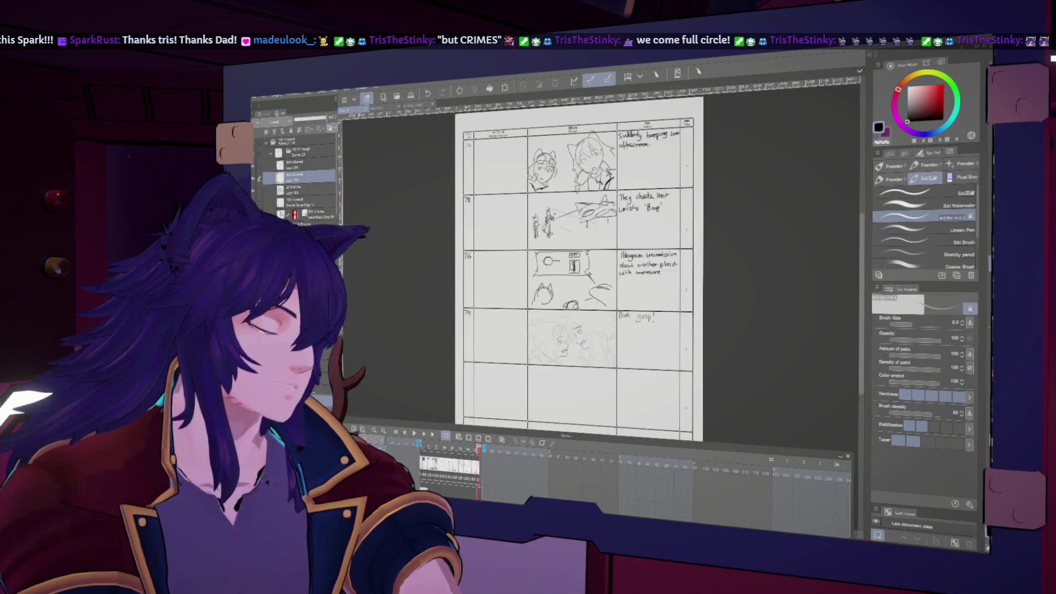
scroll(646, 368, "up", 6)
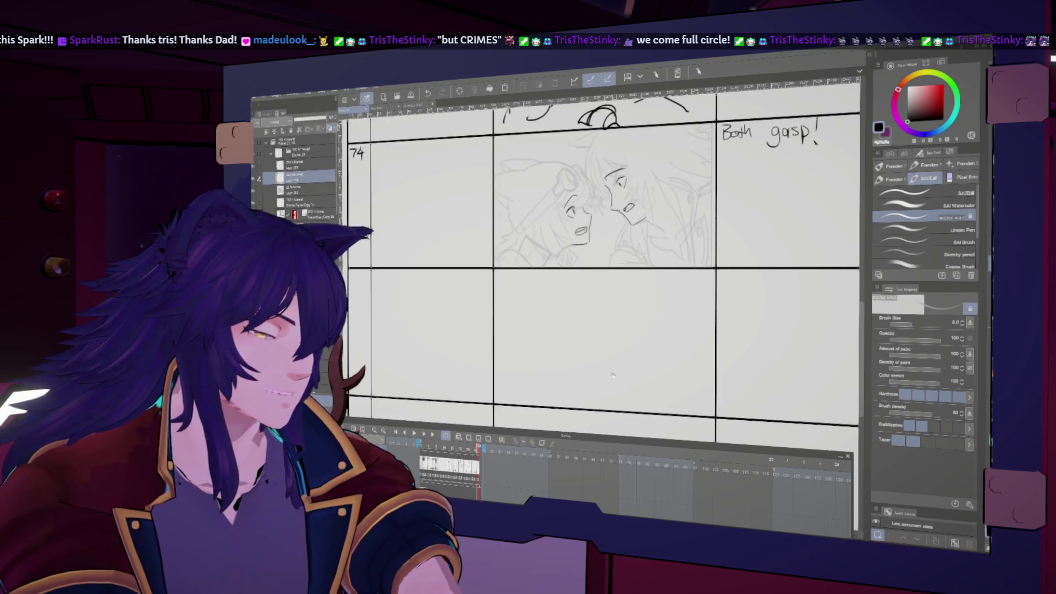
scroll(612, 374, "up", 2)
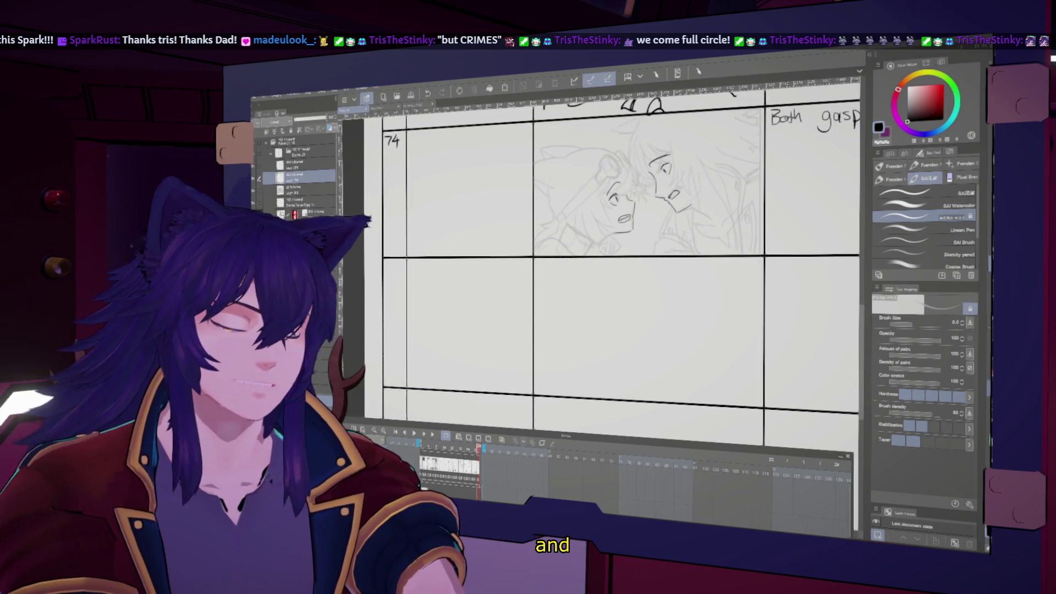
key("g")
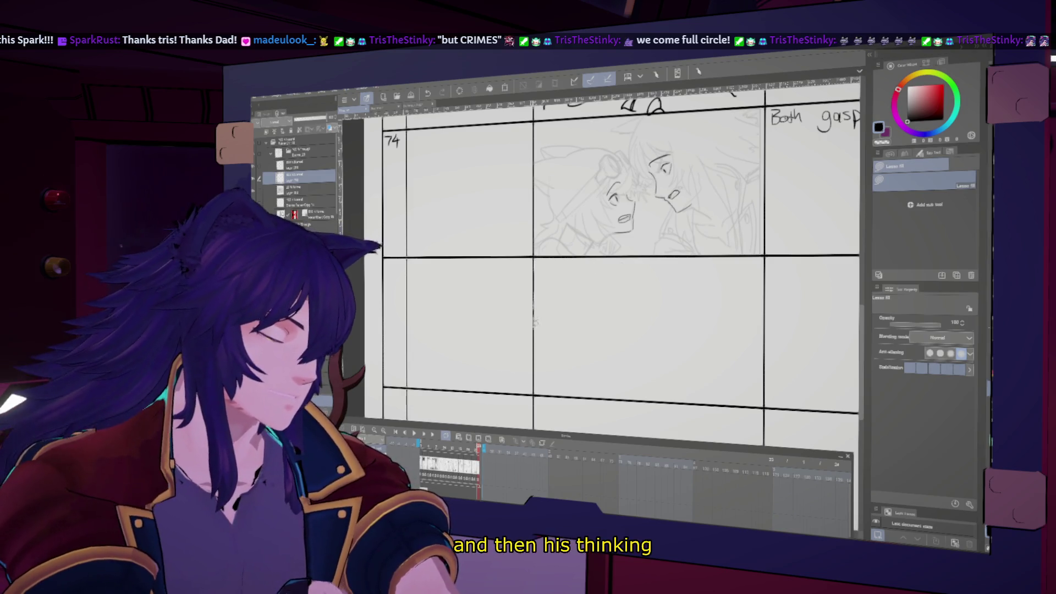
Fill the lower middle panel solid black and select around it with Rectangle selection
left_click_drag(550, 395, 766, 396)
left_click_drag(771, 319, 766, 256)
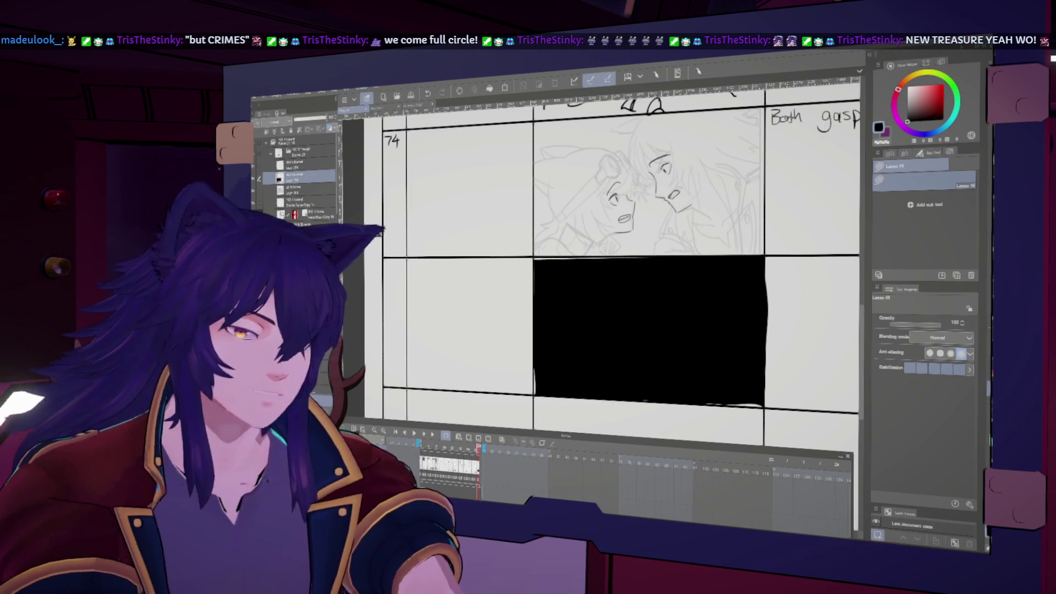
key("m")
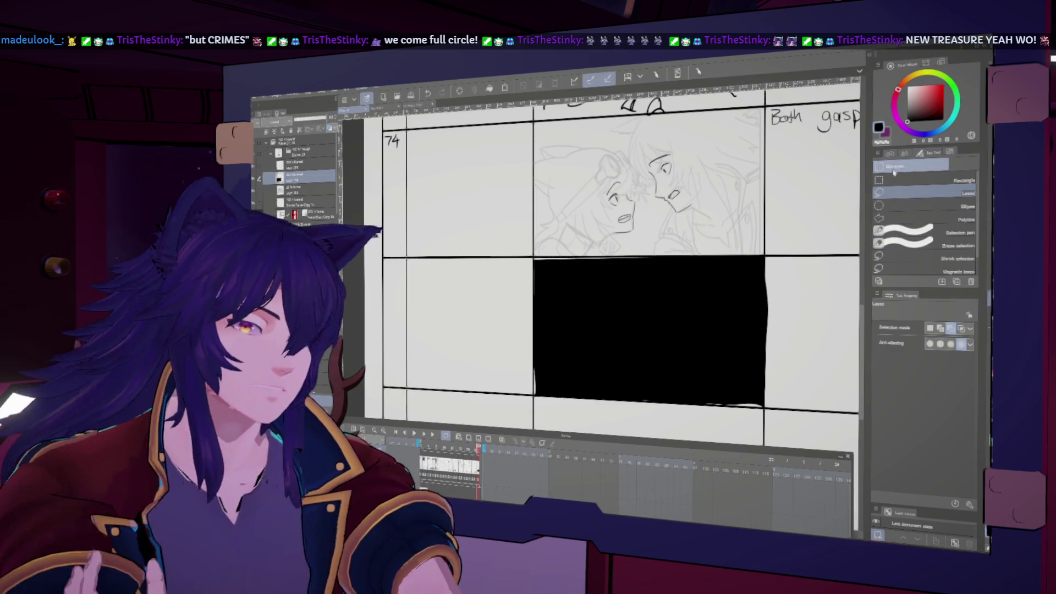
key("m")
left_click_drag(534, 257, 762, 403)
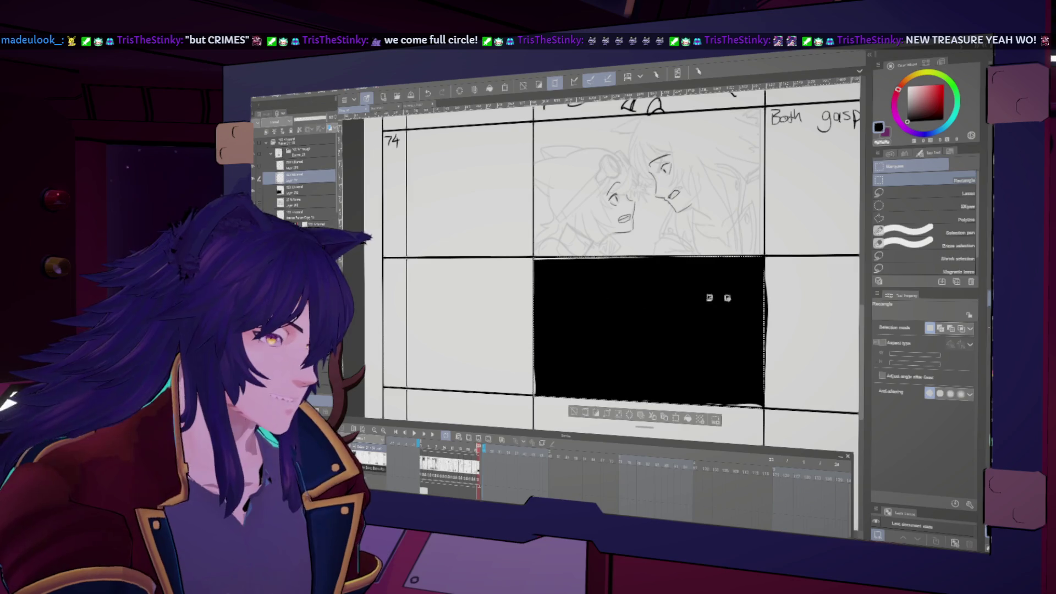
key("u")
scroll(643, 253, "right", 1)
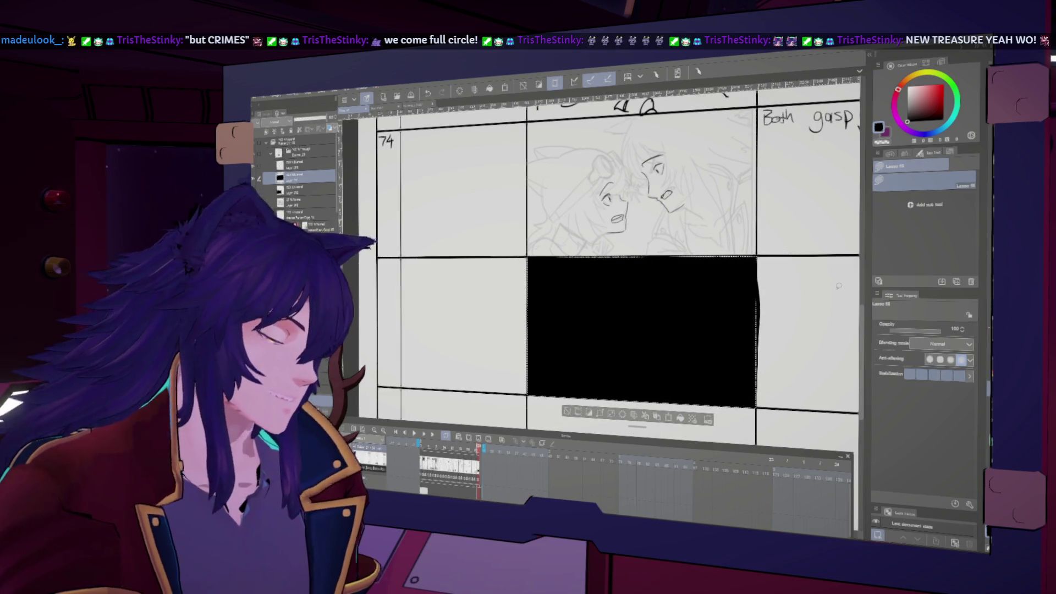
key("ctrl+d")
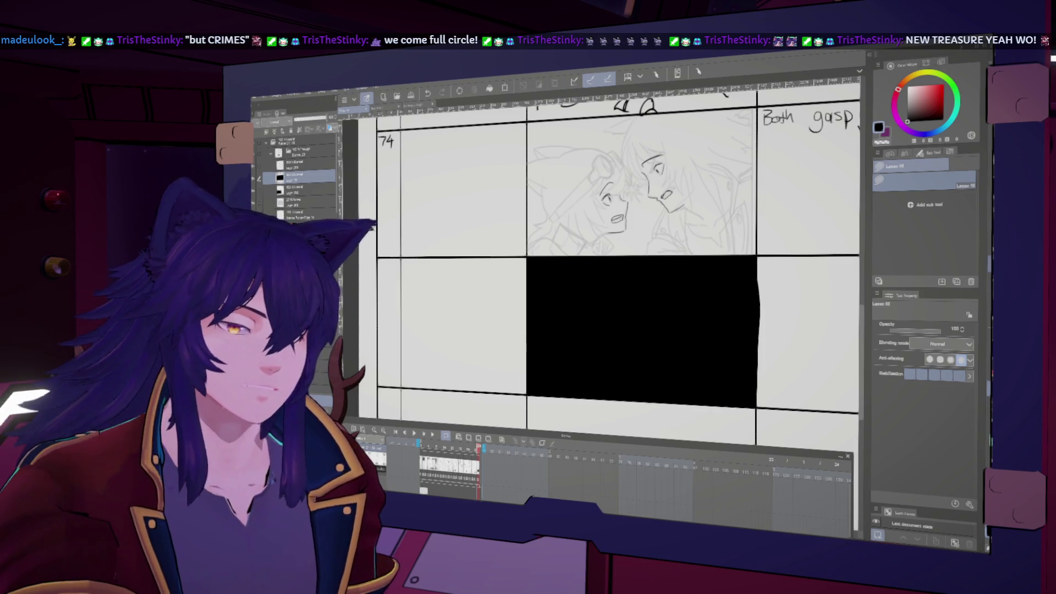
Letter 'CREDITS' in white with the brush across the black panel
key("b")
key("c")
key("ctrl+z")
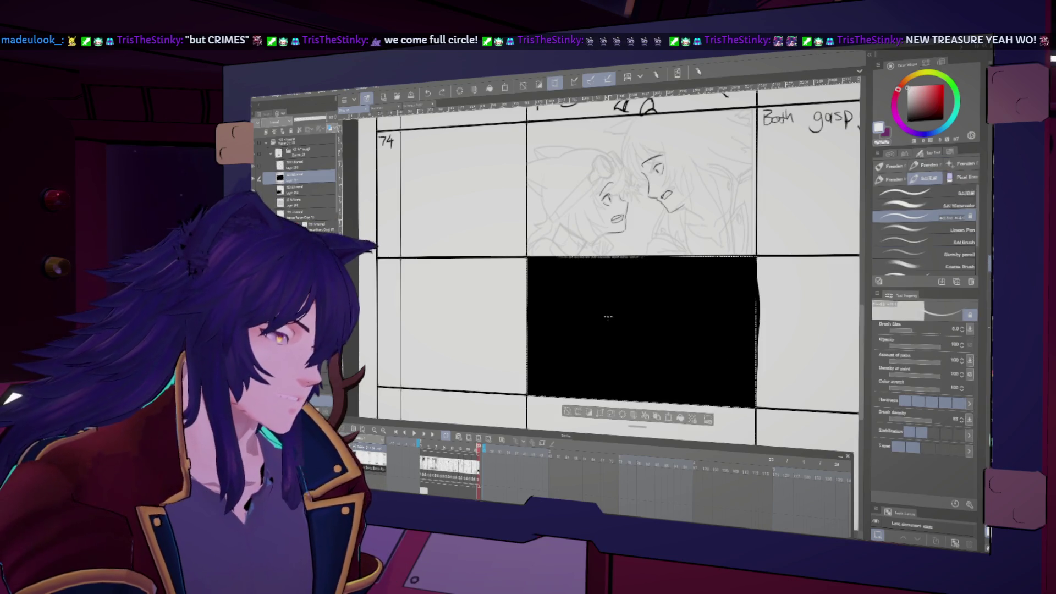
key("ctrl+d")
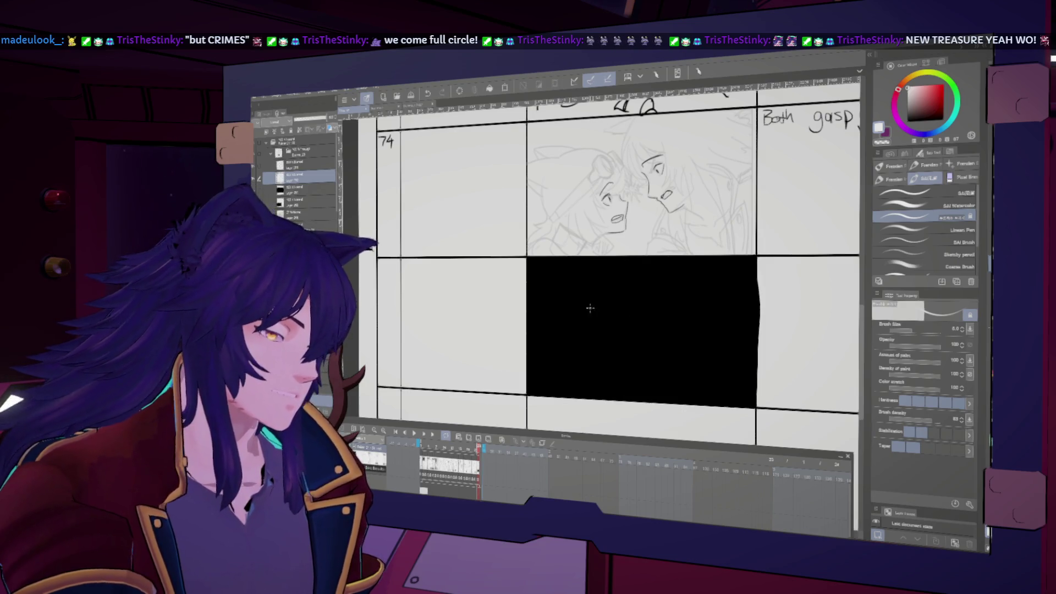
left_click_drag(607, 302, 605, 320)
mouse_move(617, 302)
left_mouse_down()
mouse_move(617, 320)
mouse_move(644, 302)
mouse_move(649, 321)
mouse_move(678, 321)
left_mouse_up()
left_click(666, 304)
left_click_drag(699, 303, 692, 322)
left_click(699, 335)
Begin the 'SFX:' note heading beside the CREDITS card
scroll(638, 330, "down", 2)
scroll(769, 308, "up", 2)
scroll(648, 264, "left", 2)
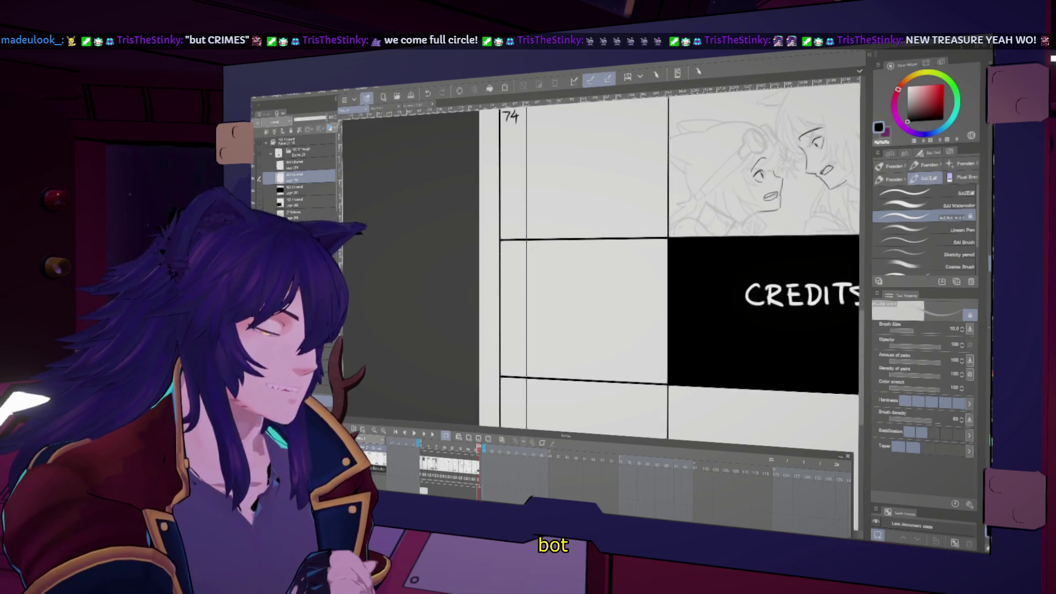
left_click_drag(549, 247, 557, 255)
left_click_drag(557, 246, 533, 283)
Write 'Ships engines powering up' to complete the SFX note
left_click_drag(555, 285, 578, 284)
left_click_drag(581, 284, 614, 283)
left_click_drag(621, 275, 617, 285)
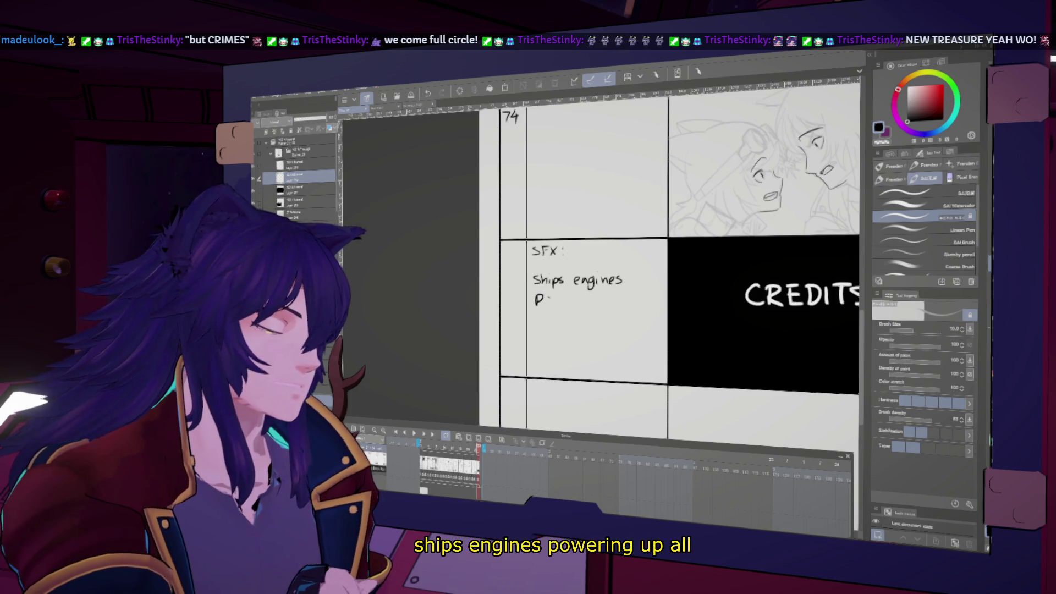
left_click_drag(547, 294, 546, 295)
left_click_drag(551, 295, 555, 301)
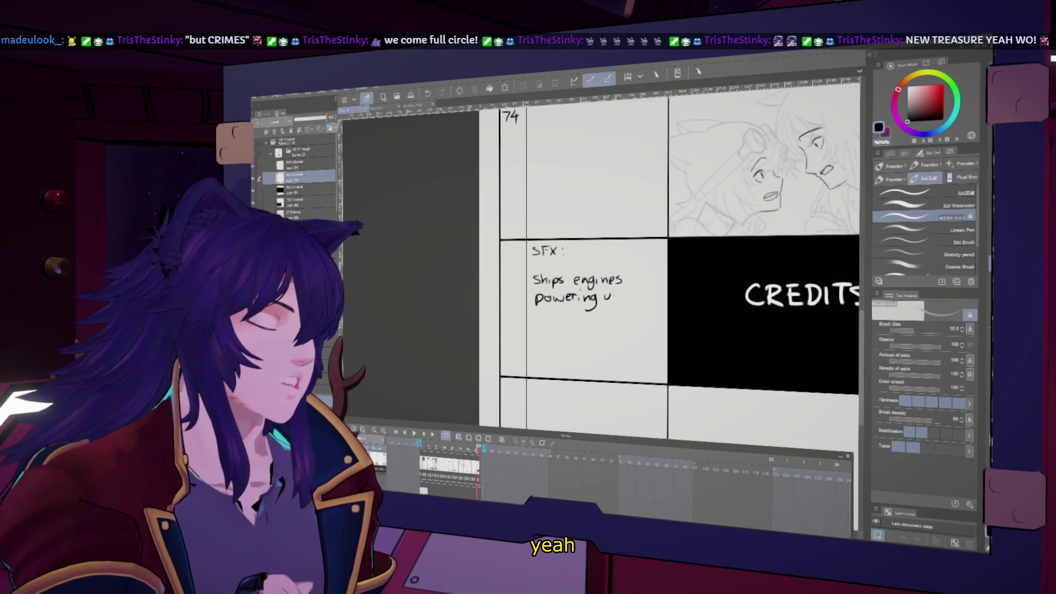
Fit the whole storyboard page to the window, recentre it and hide all palettes
key("ctrl+0")
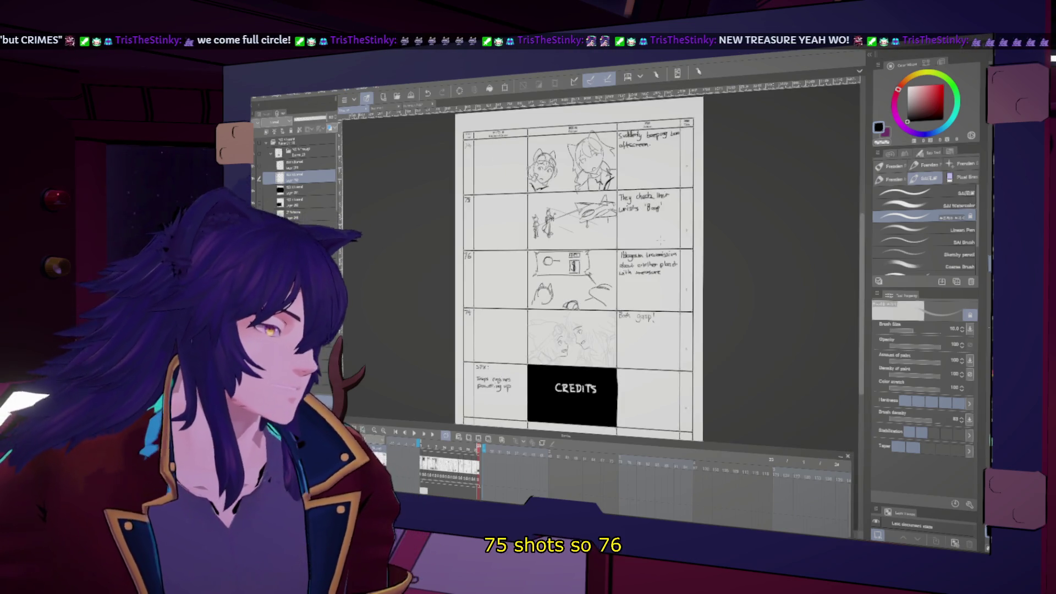
left_click_drag(577, 263, 638, 257)
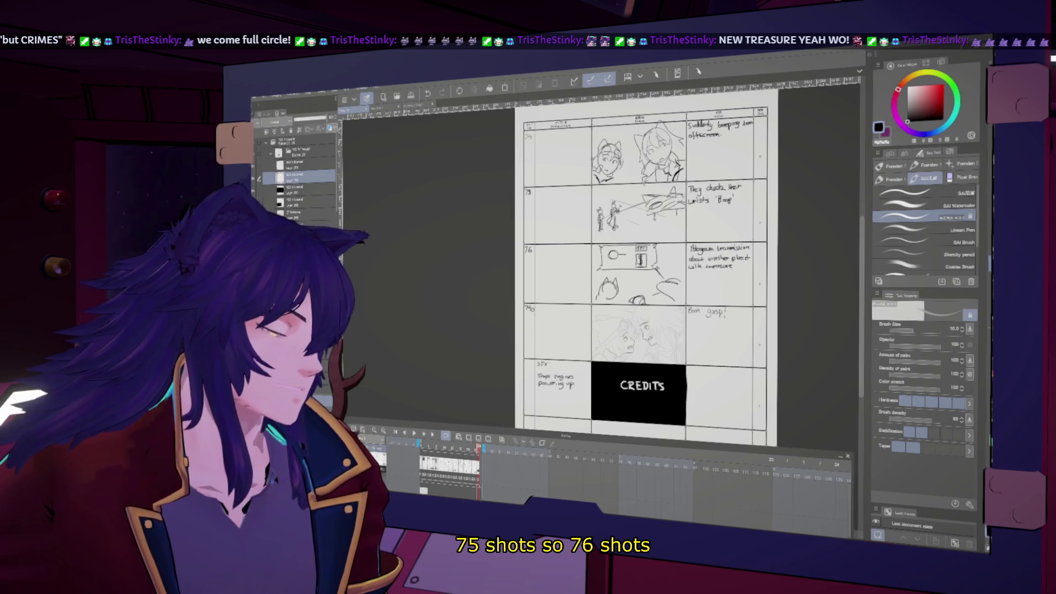
left_click_drag(644, 263, 589, 276)
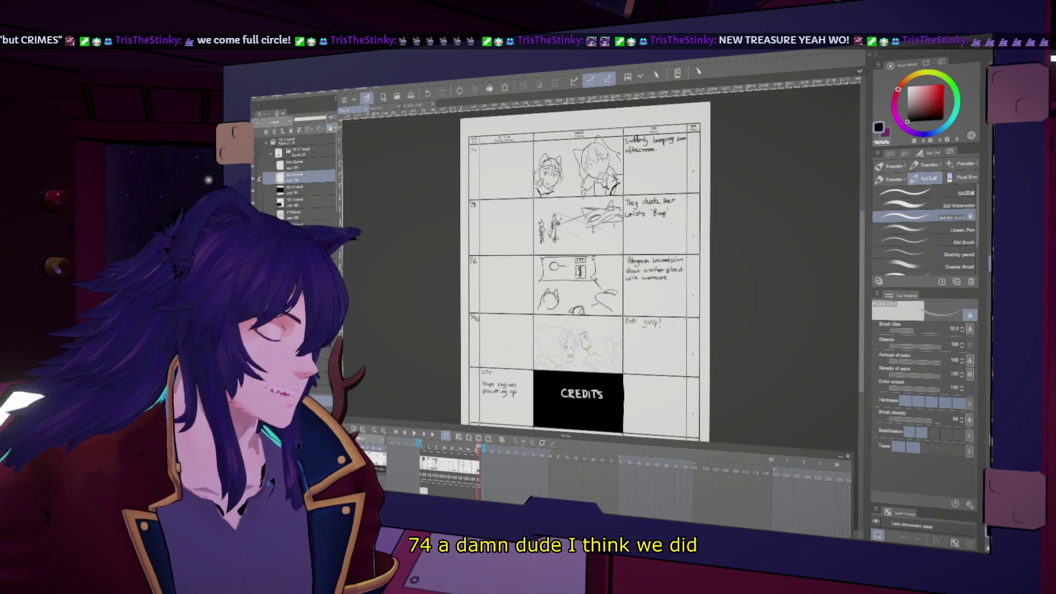
key("Tab")
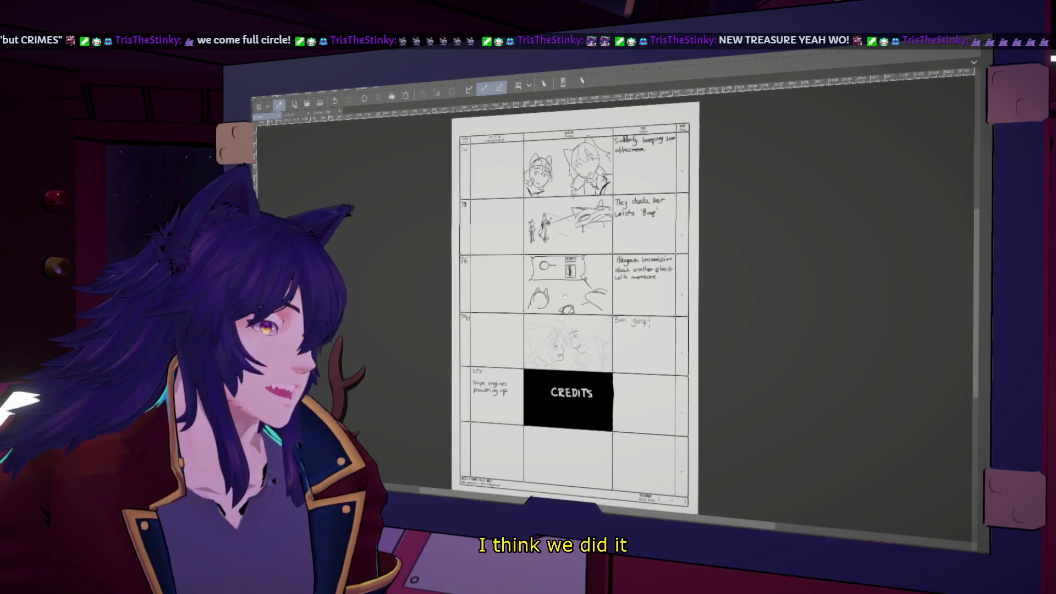
key("ctrl+minus")
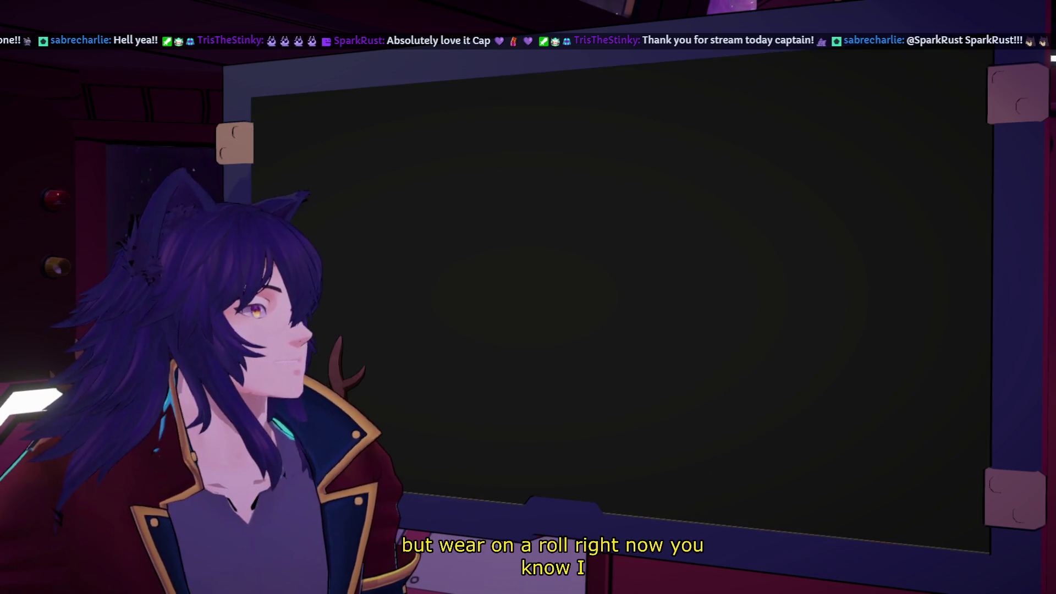
Switch back to the storyboard, then over to the browser showing the Twitch stream
key("alt+Tab")
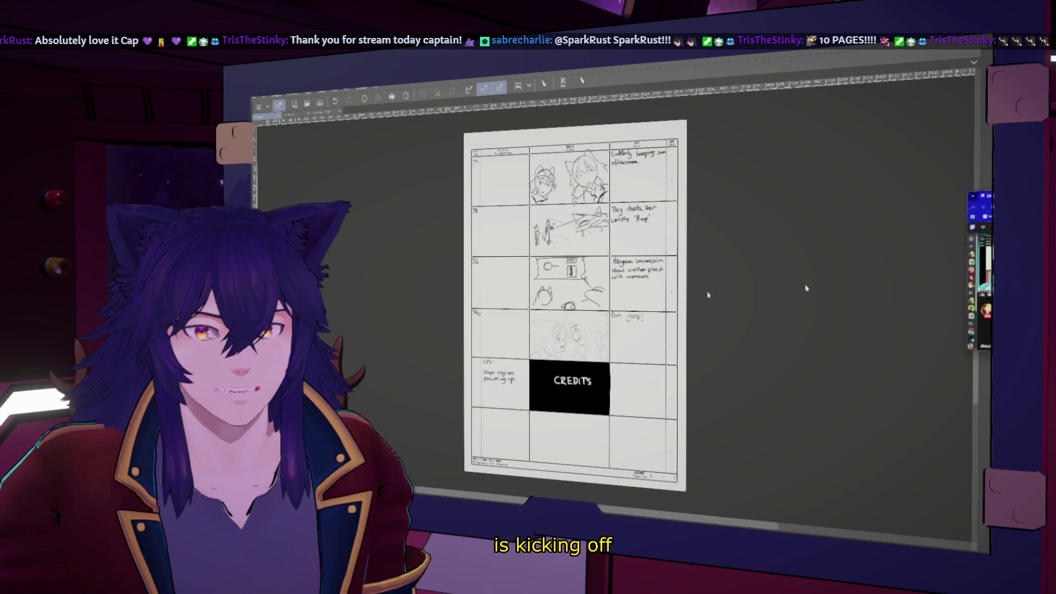
key("alt+Tab")
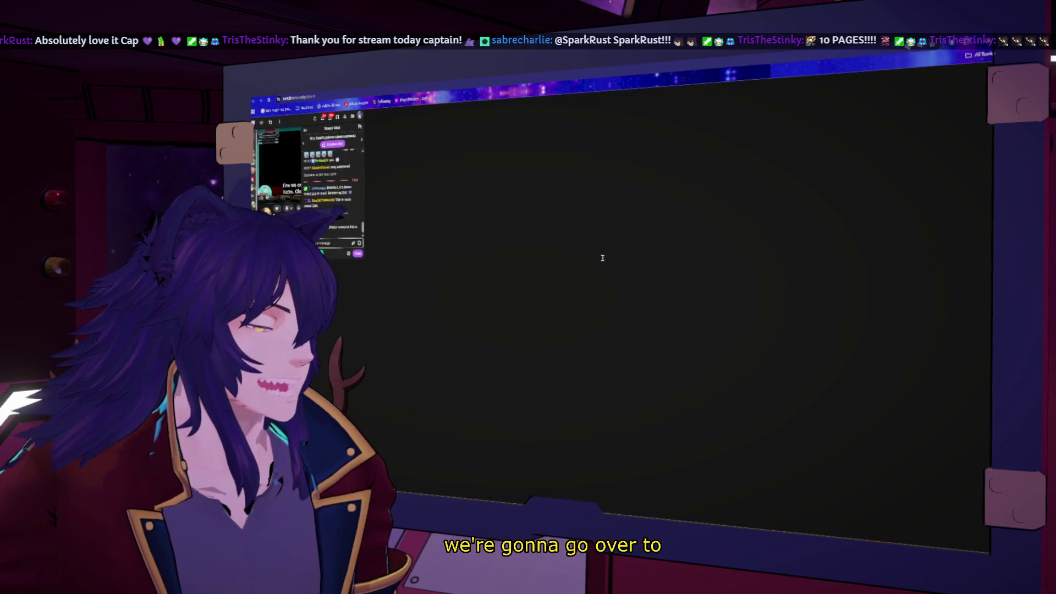